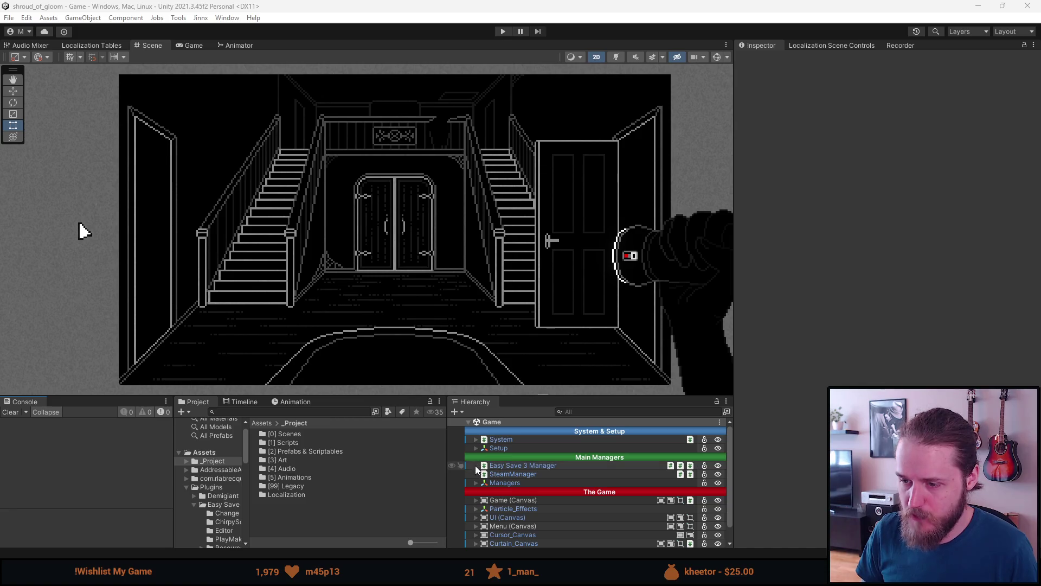
- Expand Game (Canvas) and its Rooms list in the Hierarchy to reach First_Main_Hall
{"action": "scroll", "coordinate": [490, 521], "scroll_direction": "down", "scroll_amount": 1}
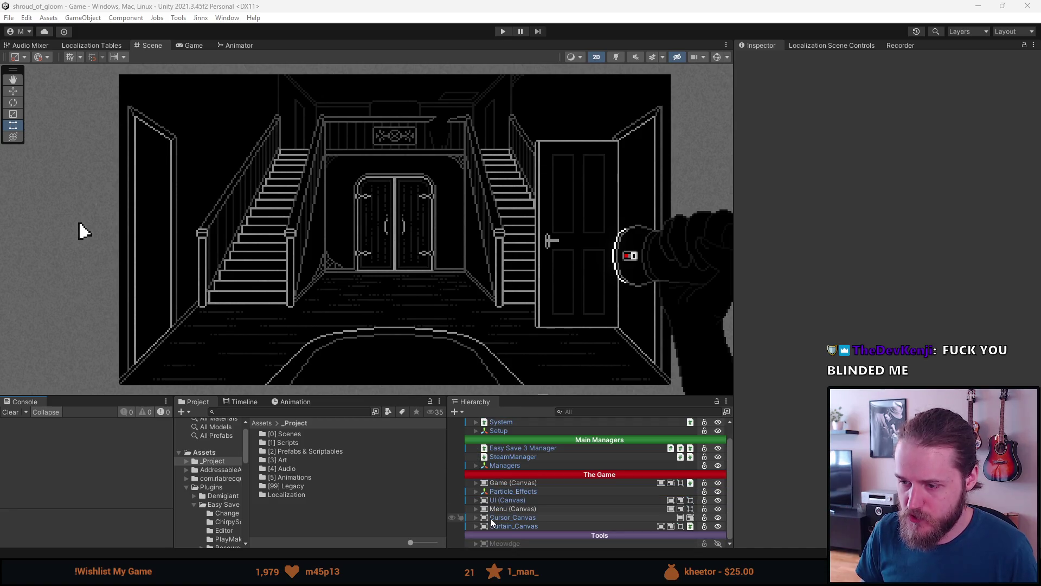
{"action": "left_click", "coordinate": [476, 484]}
{"action": "left_click", "coordinate": [476, 483]}
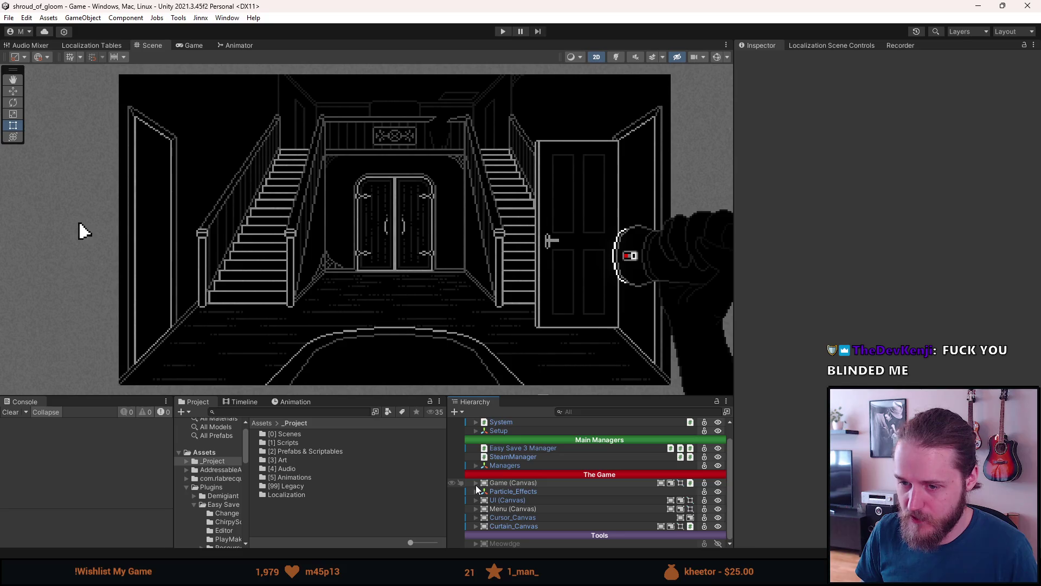
{"action": "left_click", "coordinate": [476, 482]}
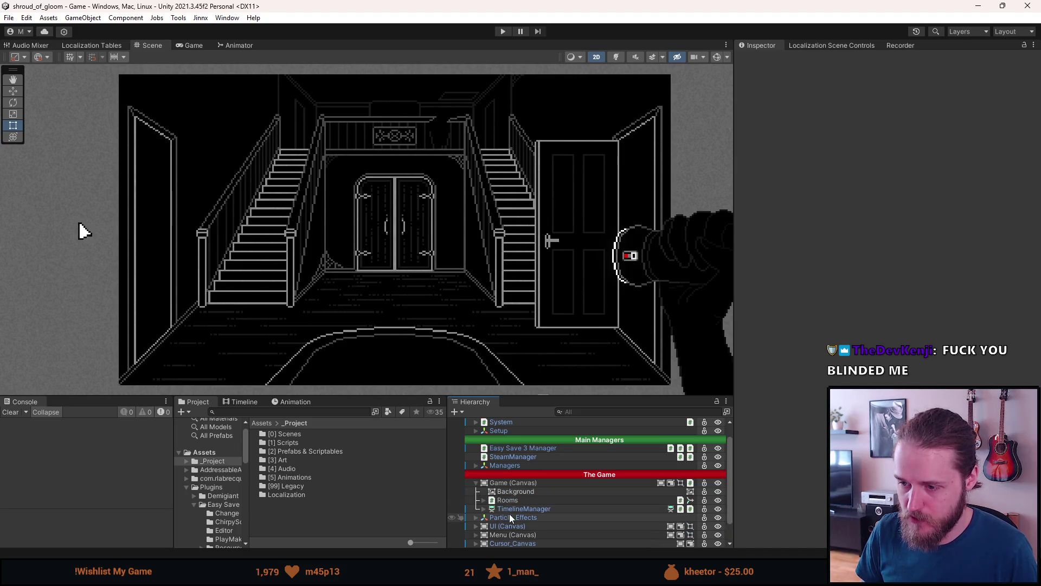
{"action": "left_click", "coordinate": [483, 500]}
{"action": "scroll", "coordinate": [513, 532], "scroll_direction": "down", "scroll_amount": 5}
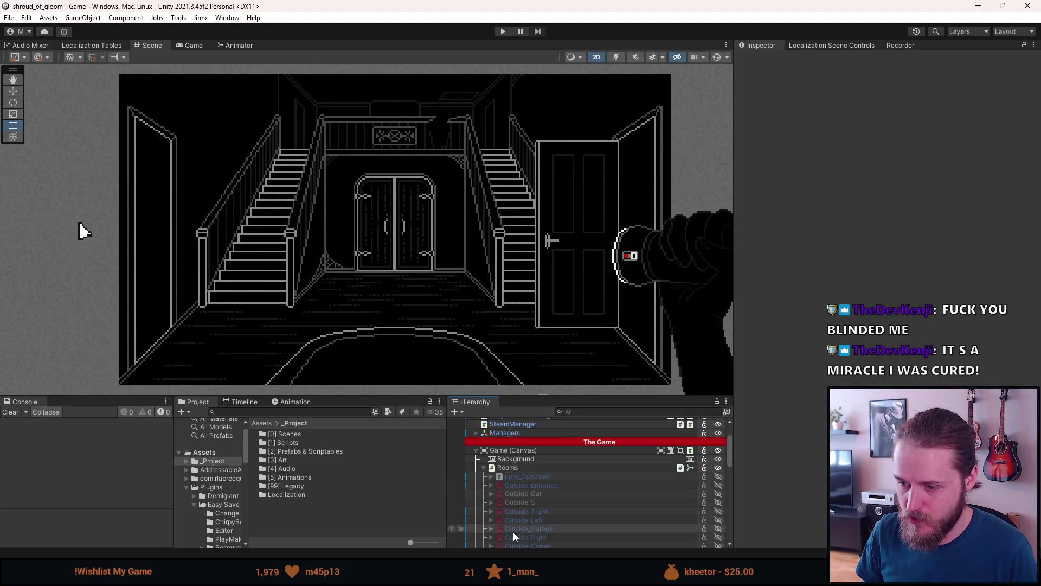
- Deactivate First_Main_Hall, then select and activate Intro_Cutscene to preview the car cutscene
{"action": "key", "text": "a"}
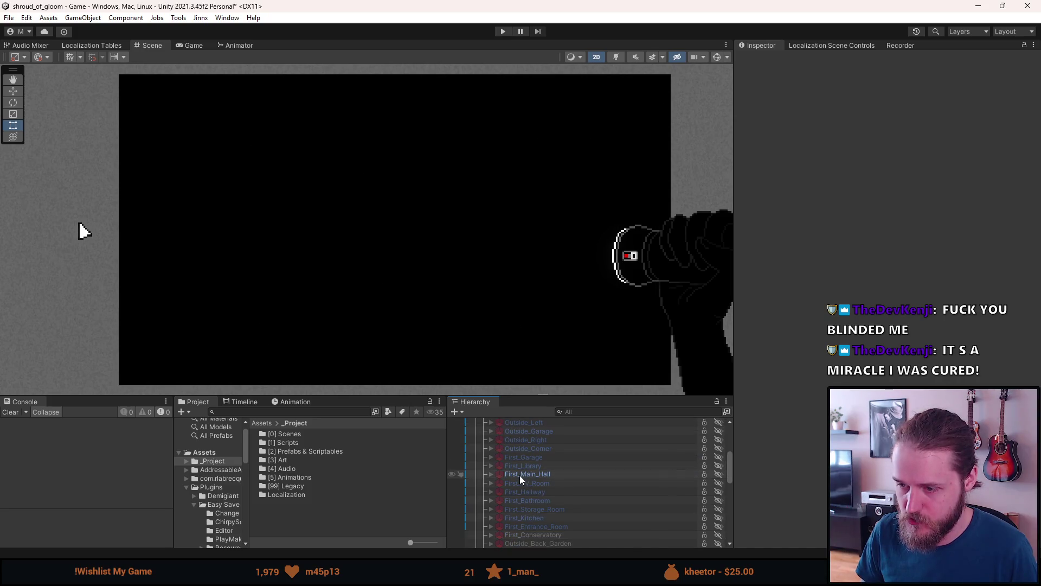
{"action": "scroll", "coordinate": [582, 421], "scroll_direction": "up", "scroll_amount": 5}
{"action": "left_click", "coordinate": [547, 476]}
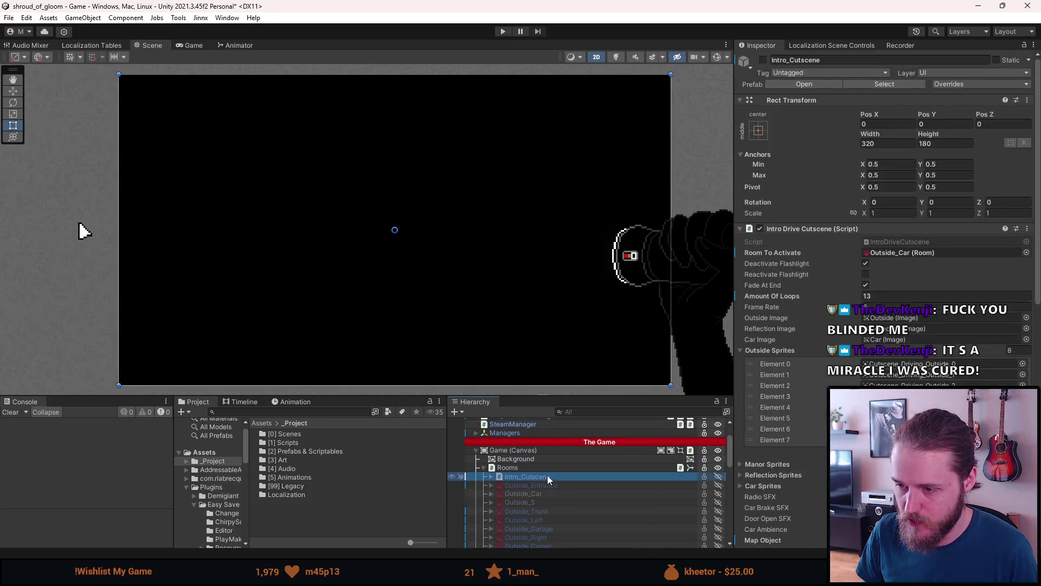
{"action": "key", "text": "alt+shift+a"}
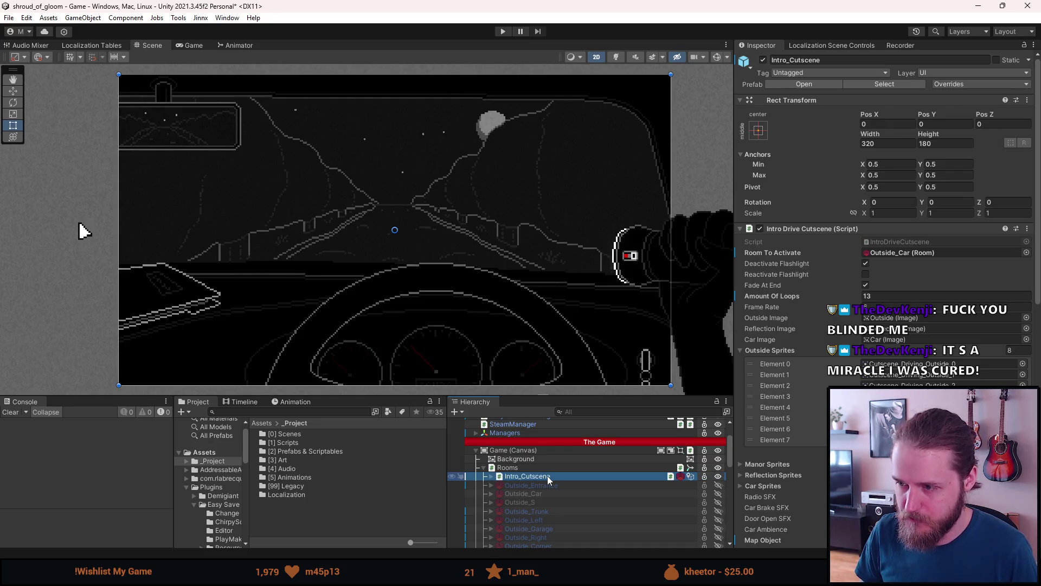
- Preview Outside_Entrance, Outside_Car, Outside_Left and Outside_Garage in turn, deactivating each afterward
{"action": "key", "text": "a"}
{"action": "key", "text": "a"}
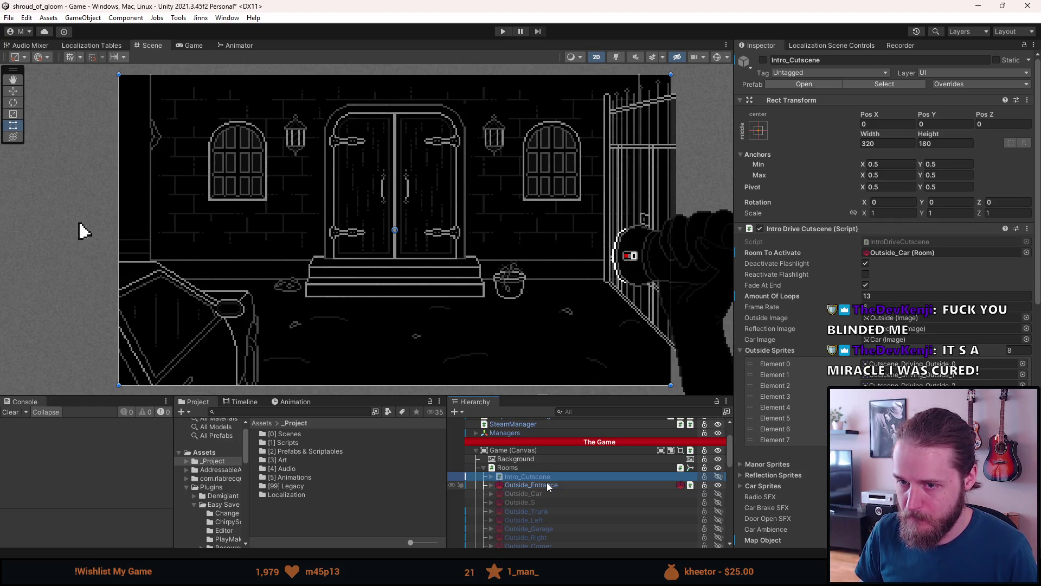
{"action": "key", "text": "a"}
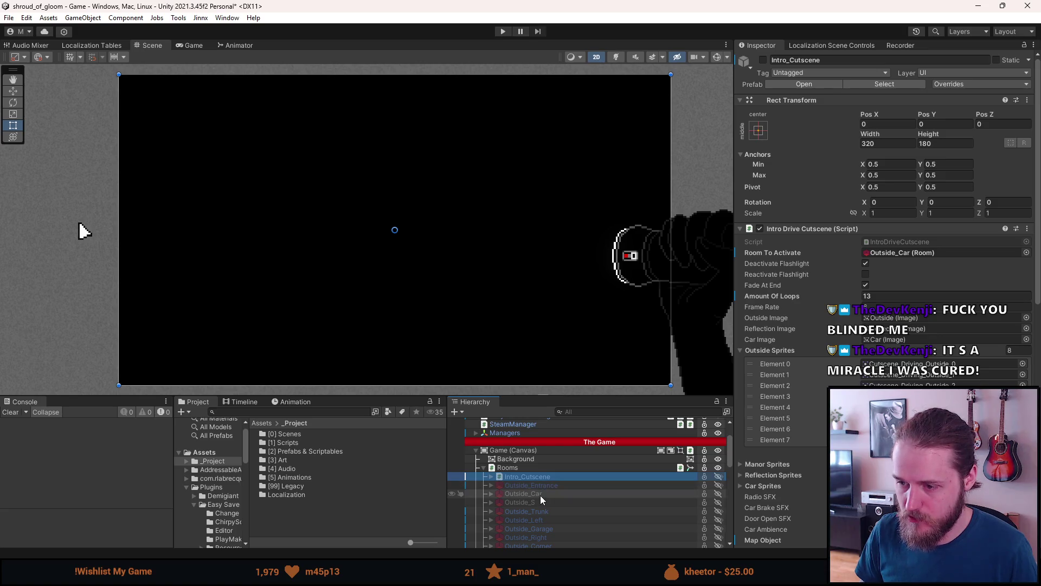
{"action": "key", "text": "a"}
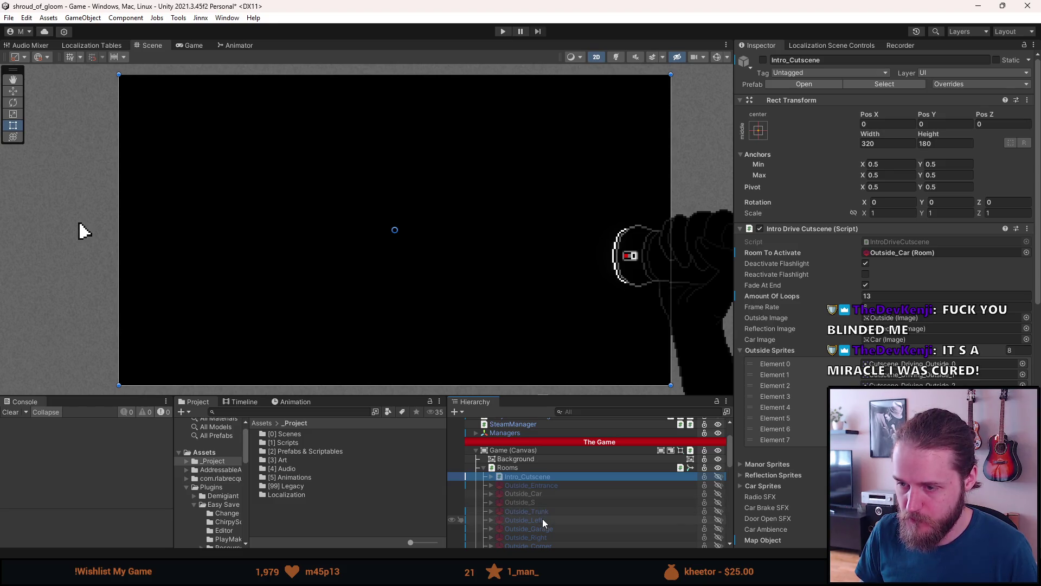
{"action": "key", "text": "a"}
{"action": "key", "text": "alt+shift+a"}
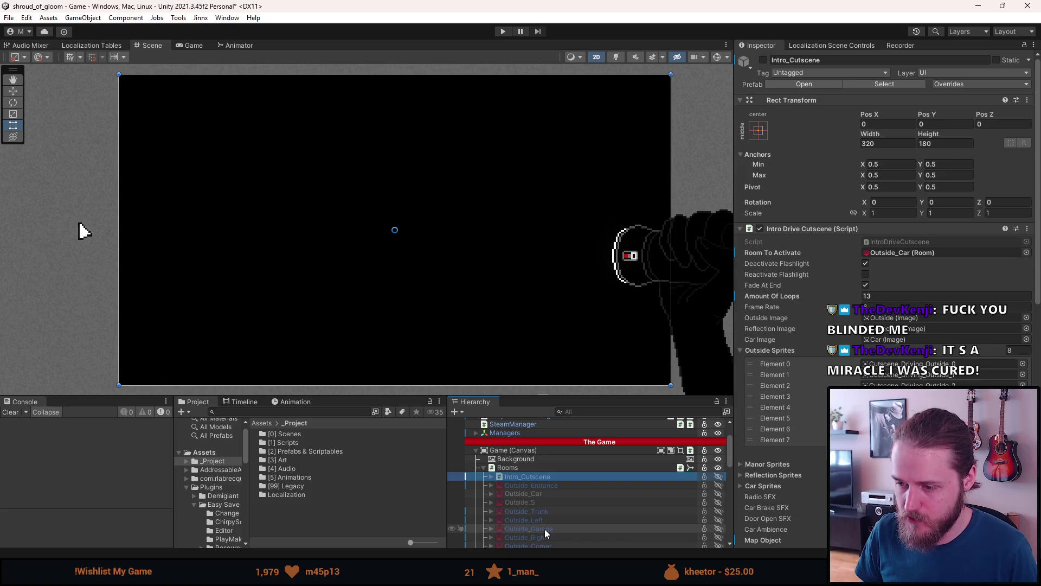
{"action": "key", "text": "a"}
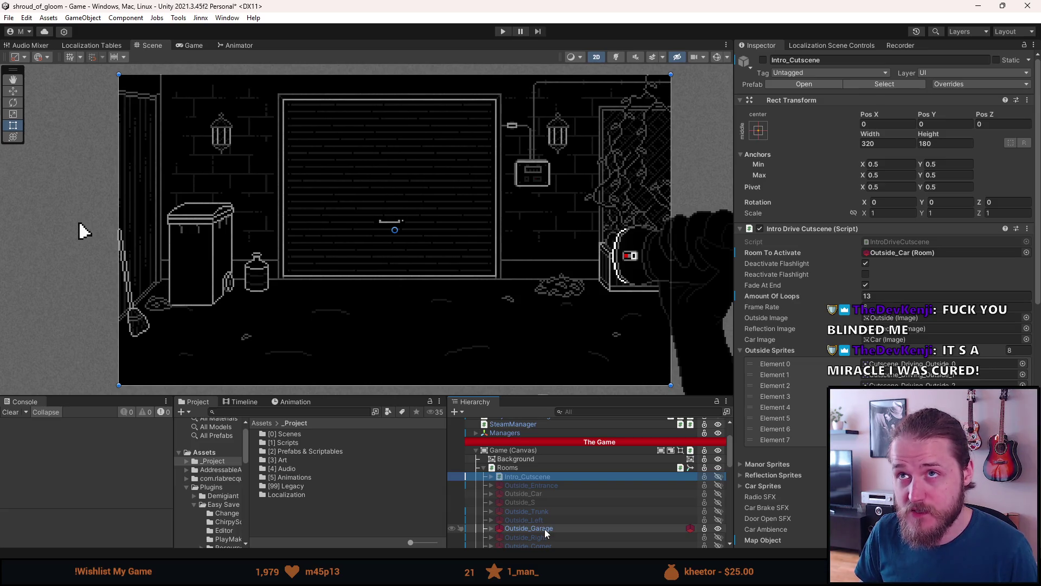
{"action": "key", "text": "a"}
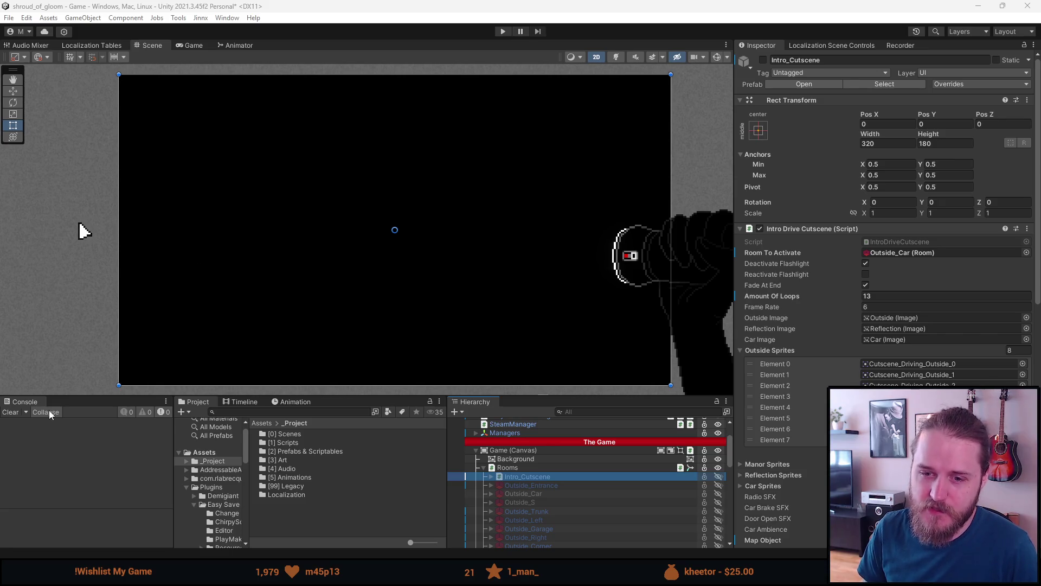
- Make the Scene view slightly taller and activate the Outside_Car room
{"action": "left_click_drag", "start_coordinate": [89, 396], "coordinate": [86, 407]}
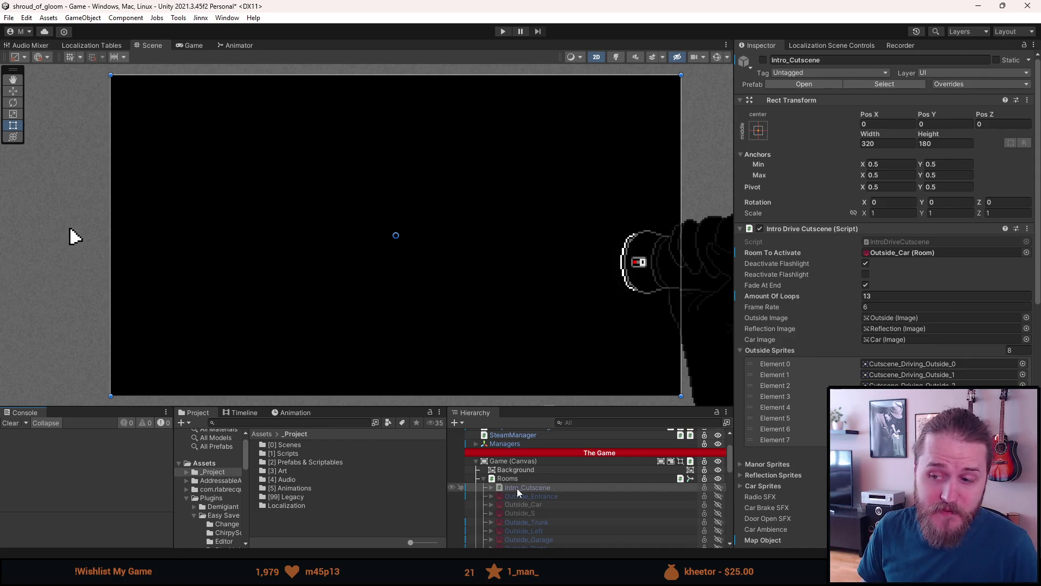
{"action": "left_click", "coordinate": [532, 506]}
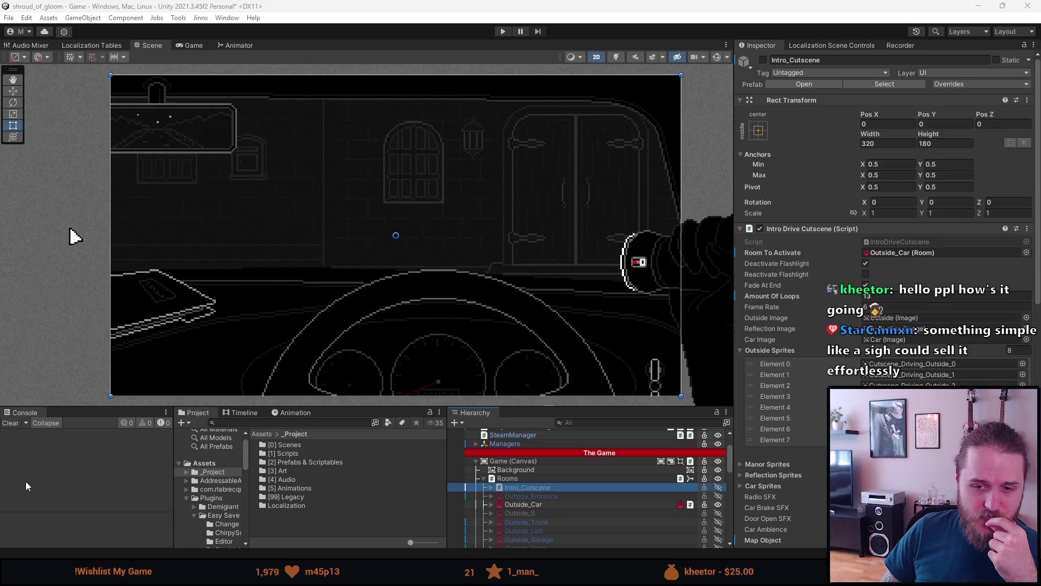
- Deselect Intro_Cutscene and save the current Game scene via File > Save
{"action": "left_click", "coordinate": [12, 423]}
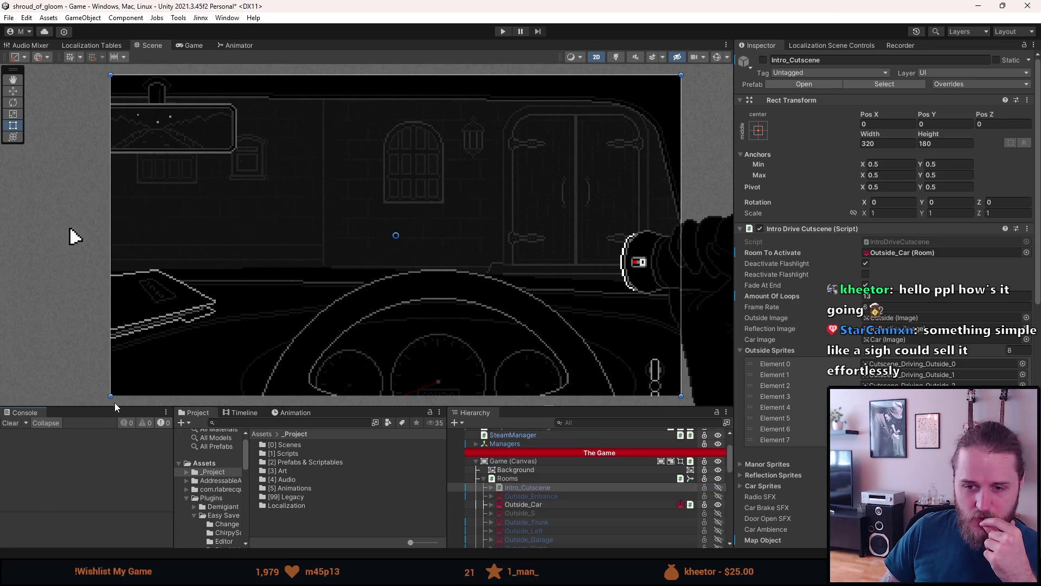
{"action": "left_click", "coordinate": [63, 357]}
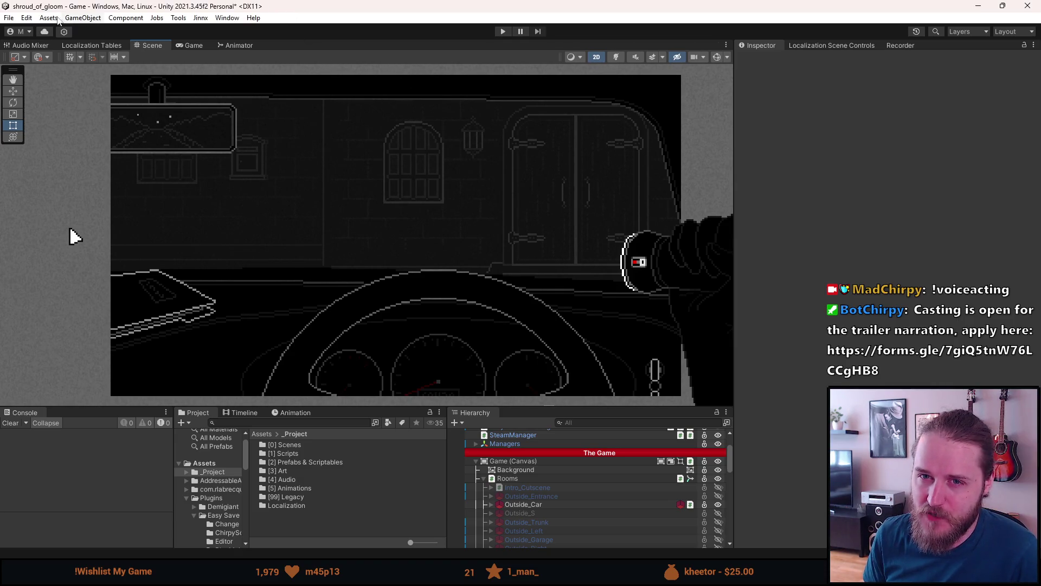
{"action": "left_click", "coordinate": [15, 17]}
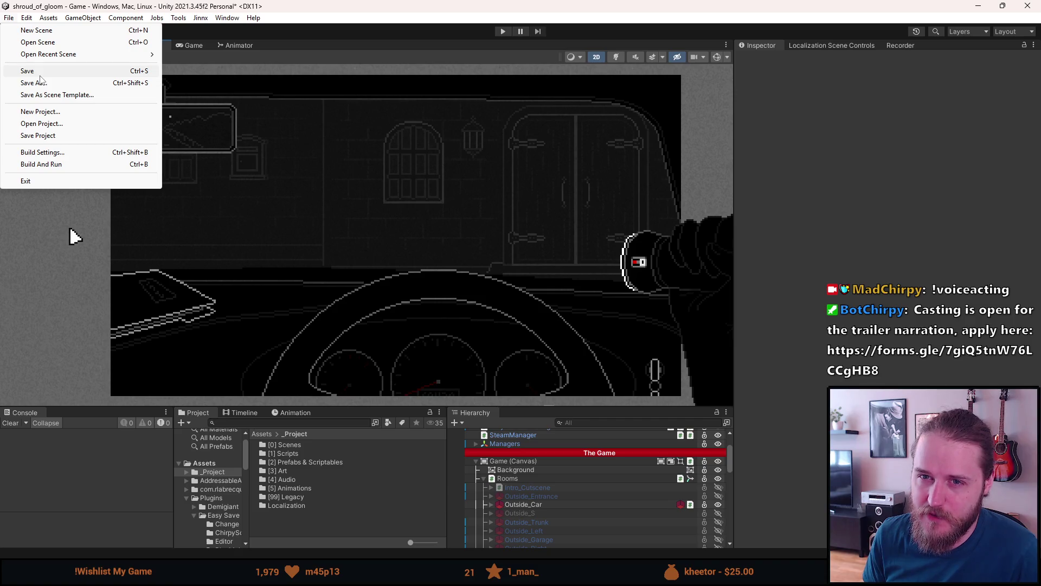
{"action": "left_click", "coordinate": [40, 75]}
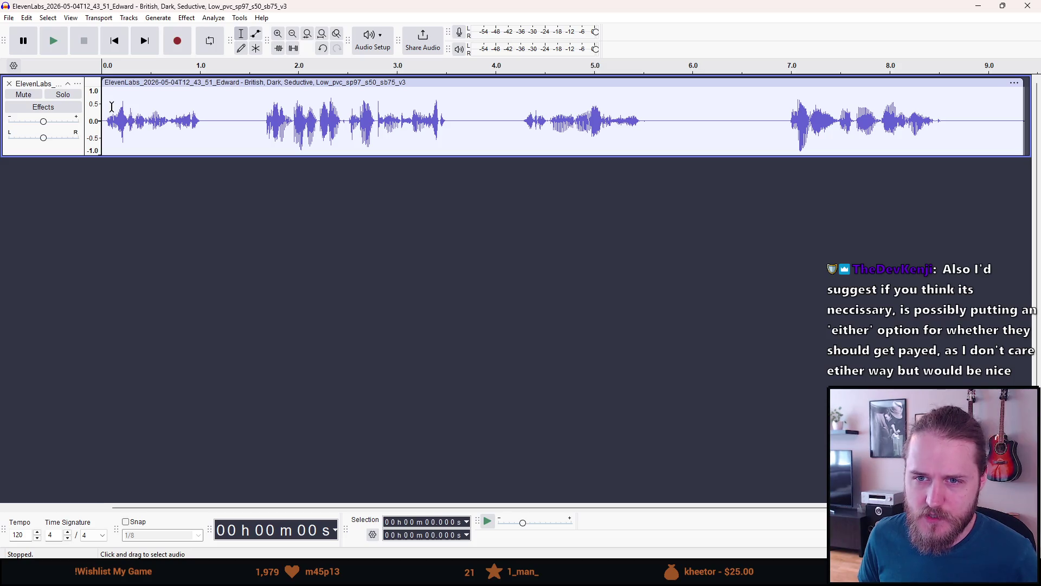
- Place the edit point near 1.04 s, undo an accidentally added track, and browse the Edit menu
{"action": "left_click", "coordinate": [204, 114]}
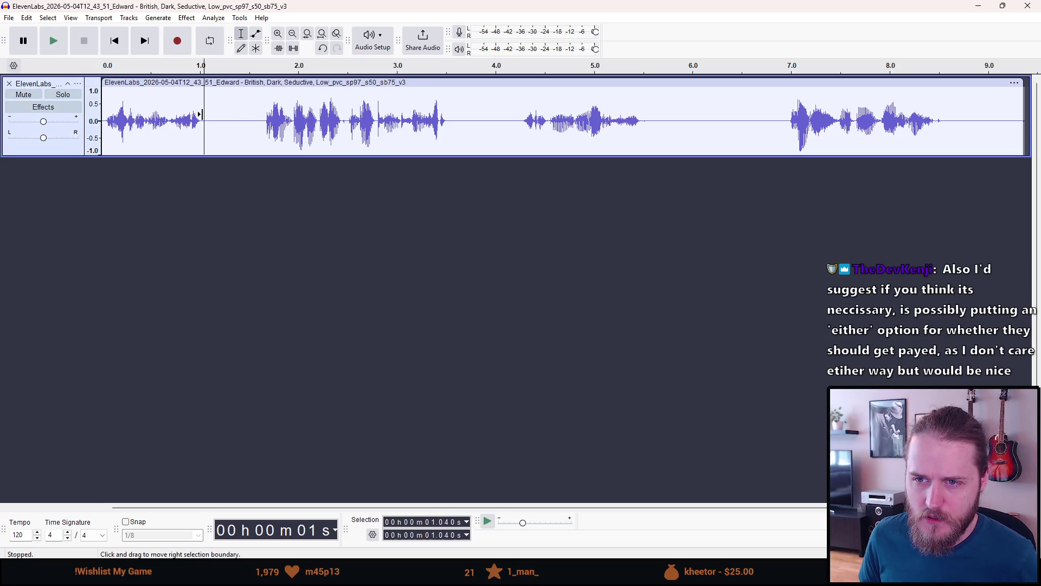
{"action": "key", "text": "ctrl+shift+n"}
{"action": "key", "text": "ctrl+z"}
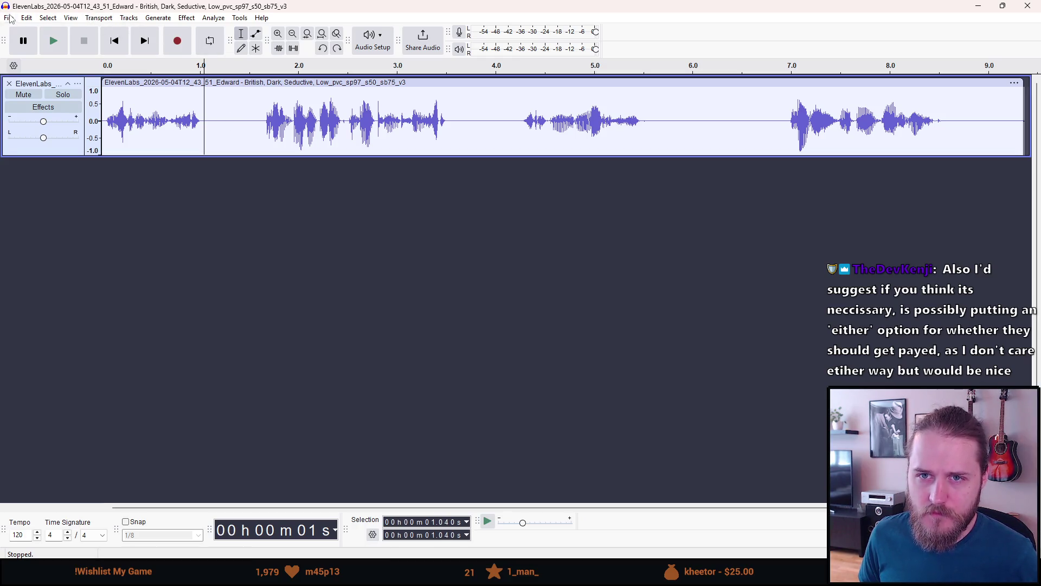
{"action": "left_click", "coordinate": [26, 20]}
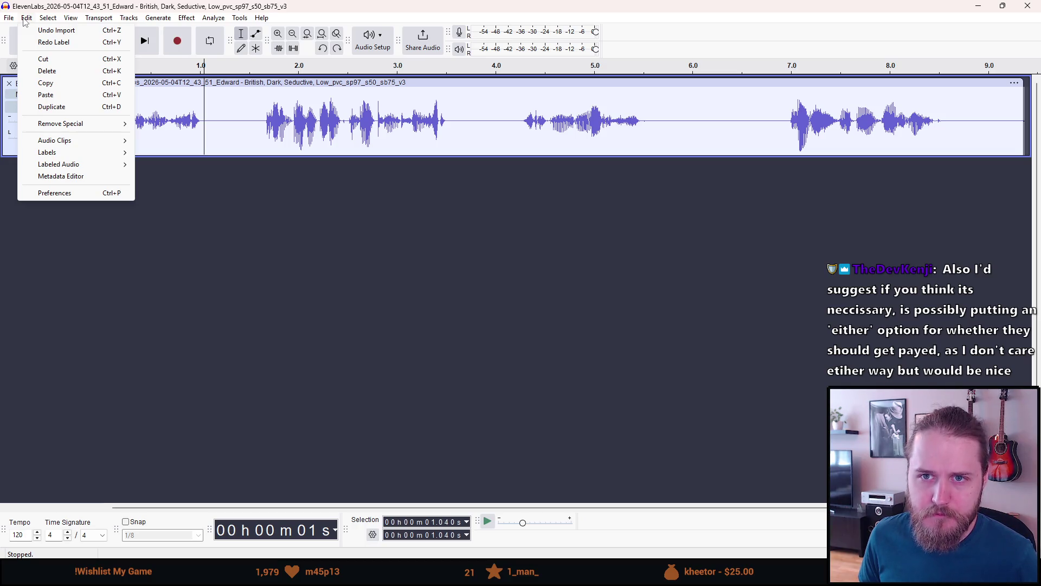
{"action": "mouse_move", "coordinate": [149, 25]}
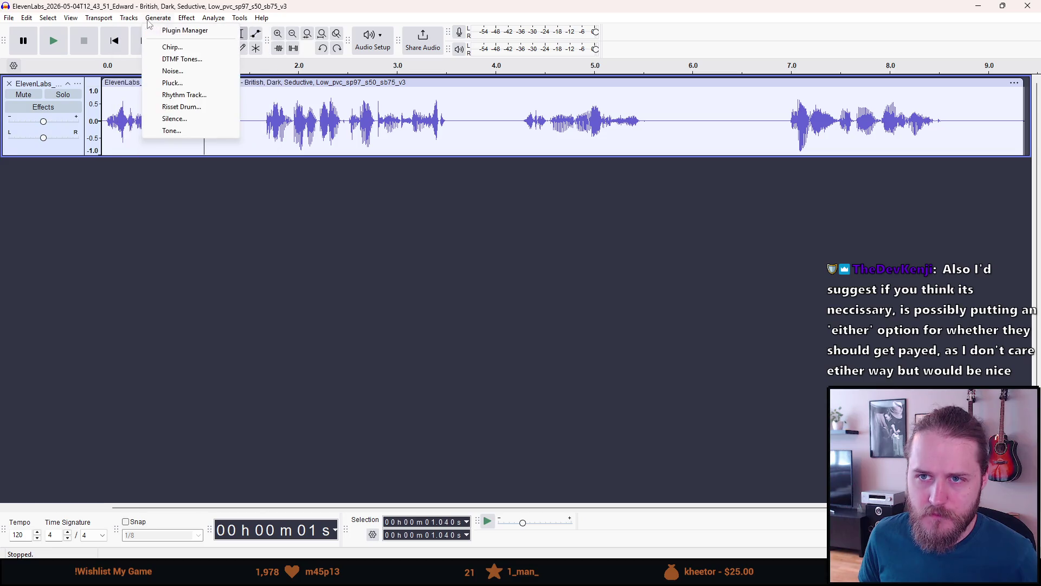
{"action": "mouse_move", "coordinate": [71, 22]}
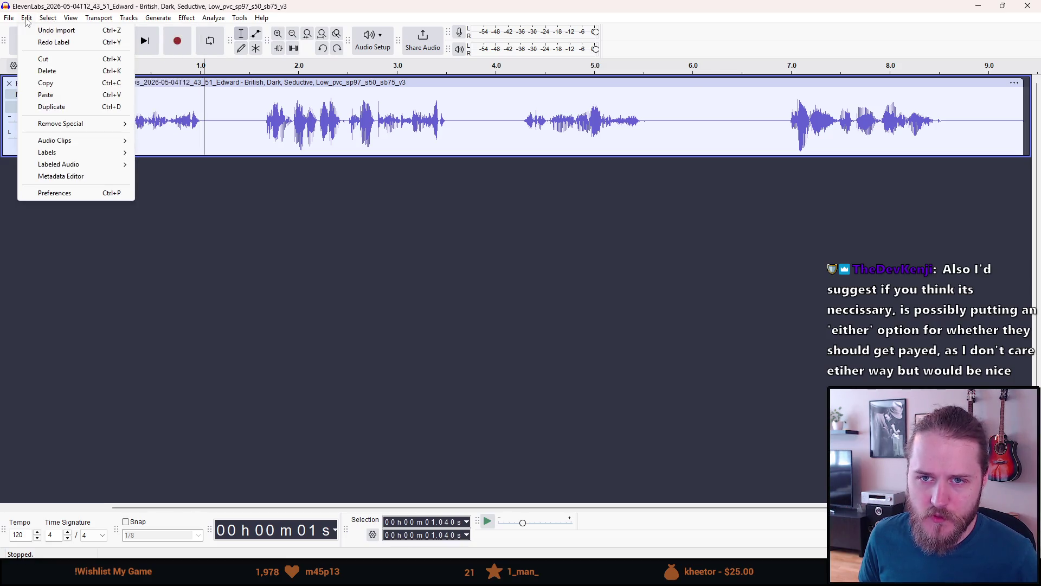
{"action": "mouse_move", "coordinate": [57, 143]}
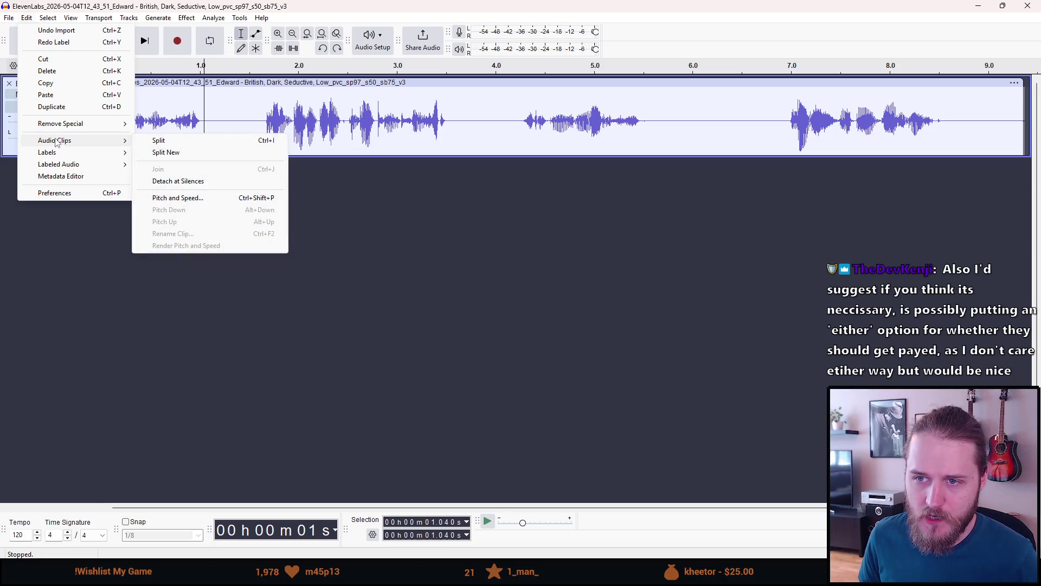
{"action": "left_click", "coordinate": [82, 236]}
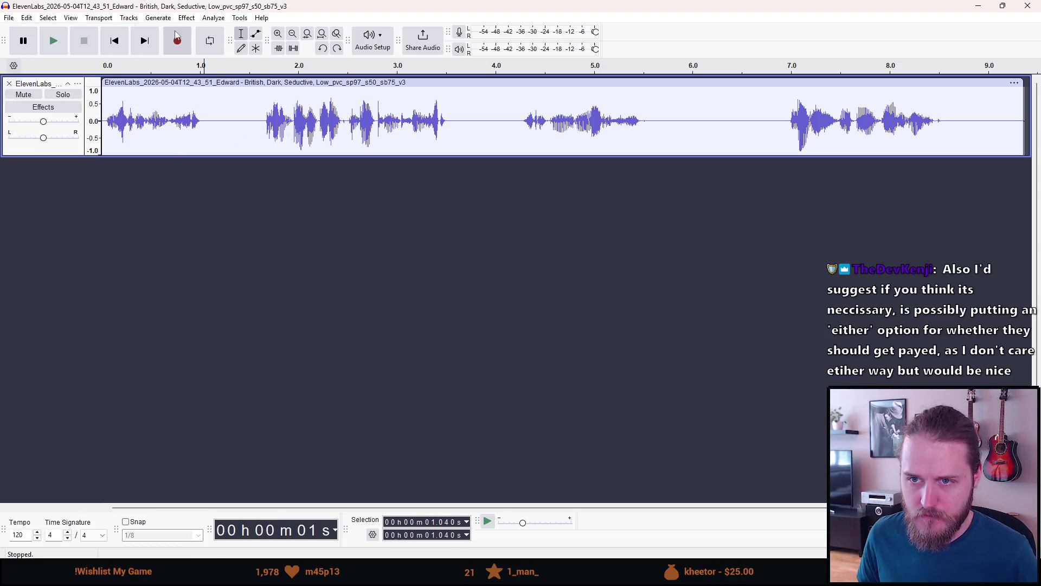
- Play the voice clip and stop at the end of the first line, around 1.0 s
{"action": "left_click", "coordinate": [204, 67]}
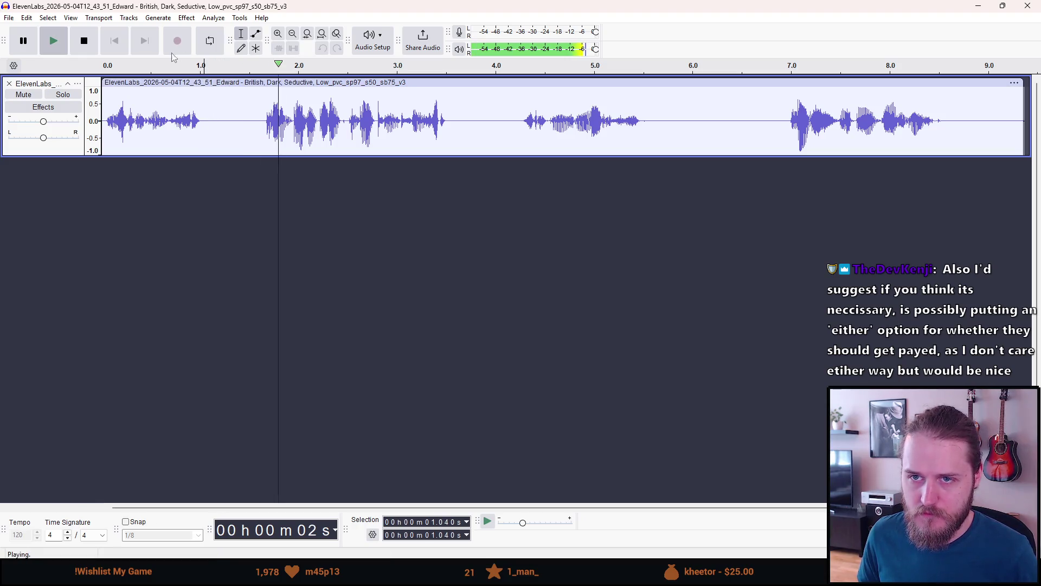
{"action": "left_click", "coordinate": [85, 43]}
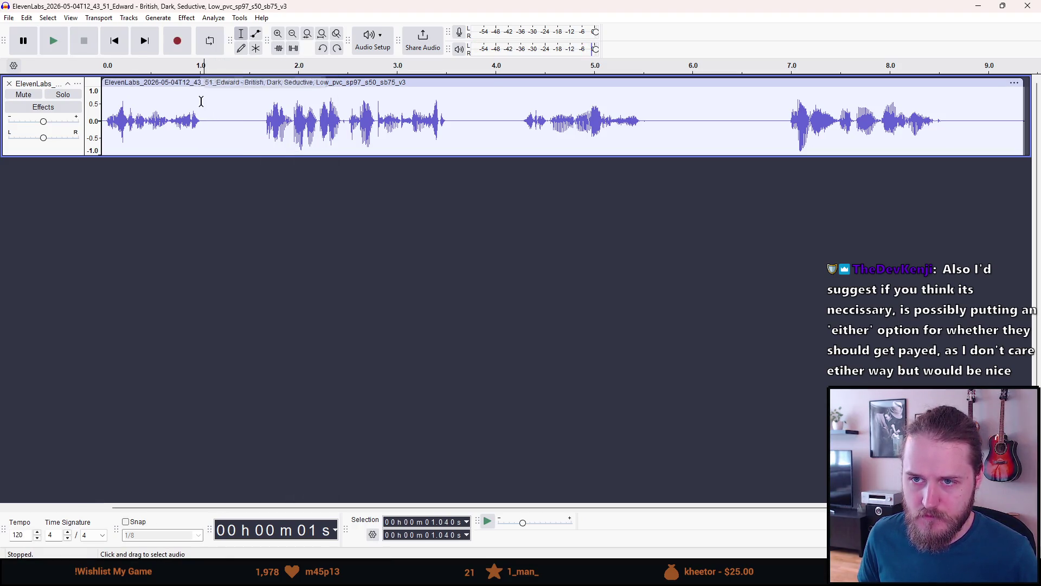
{"action": "left_click", "coordinate": [202, 97]}
- Split the recording at about 1.0, 1.623, 3.522, 4.265, 5.525, 6.966 and 8.595 s
{"action": "key", "text": "ctrl+i"}
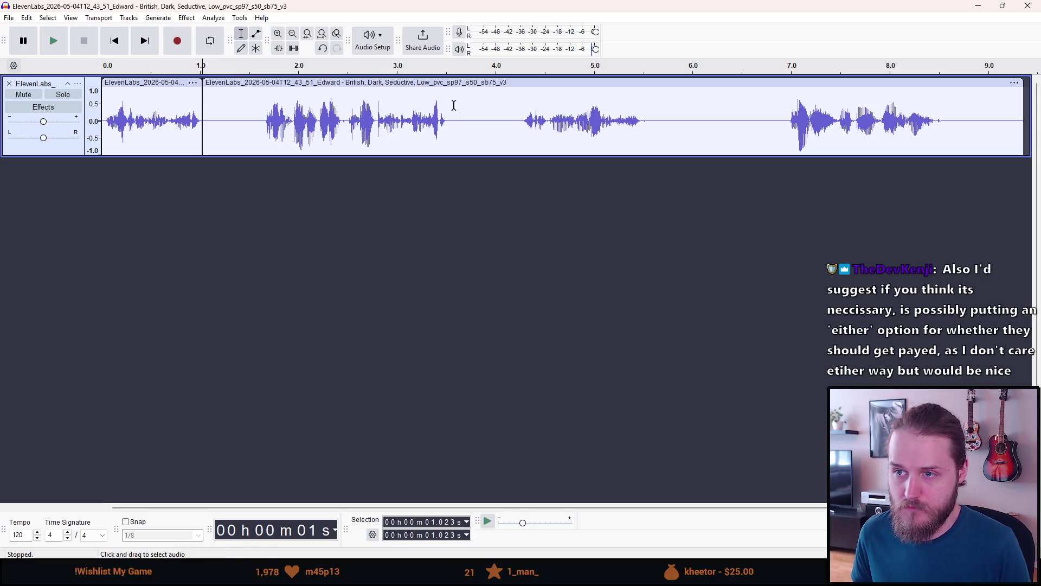
{"action": "left_click", "coordinate": [261, 118]}
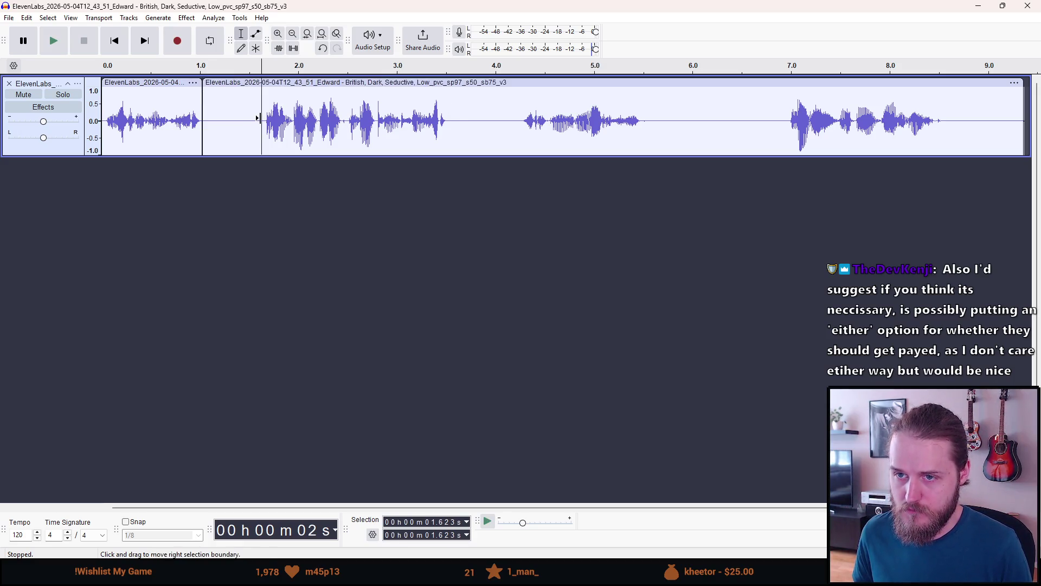
{"action": "key", "text": "ctrl+i"}
{"action": "left_click", "coordinate": [449, 119]}
{"action": "key", "text": "ctrl+i"}
{"action": "left_click", "coordinate": [522, 121]}
{"action": "key", "text": "ctrl+i"}
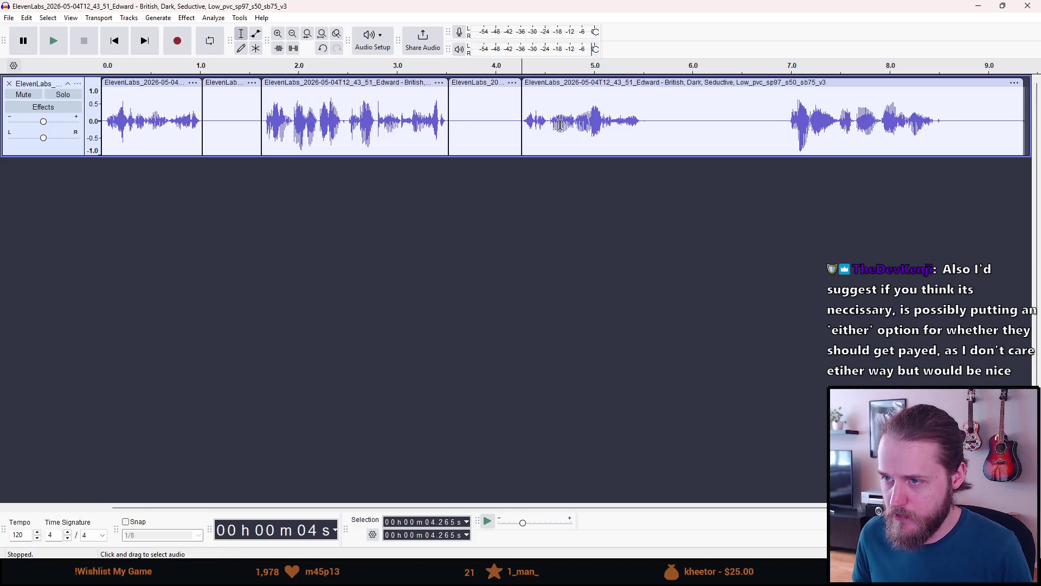
{"action": "left_click", "coordinate": [641, 122]}
{"action": "left_click", "coordinate": [646, 122]}
{"action": "key", "text": "ctrl+i"}
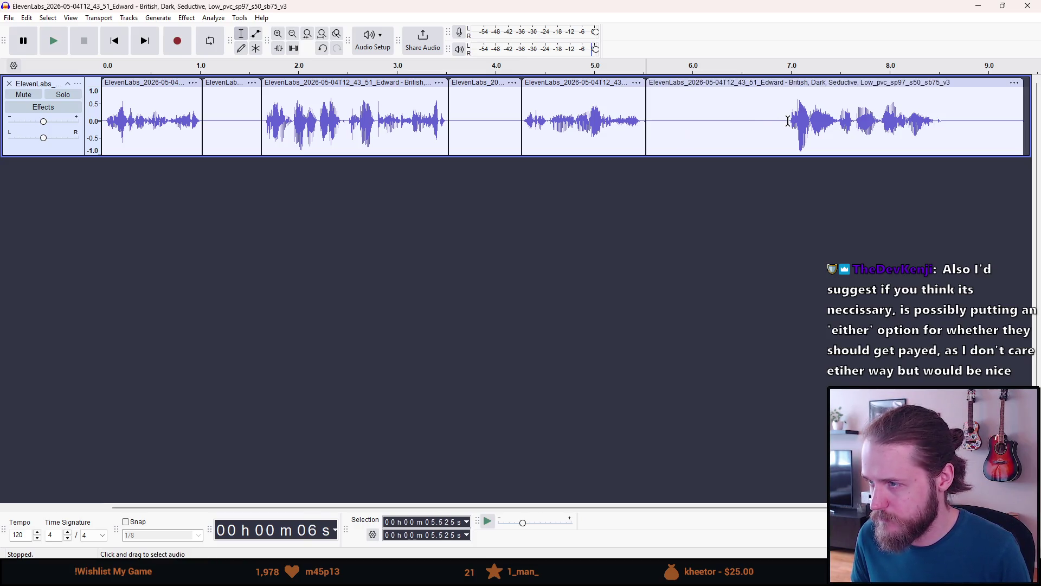
{"action": "left_click", "coordinate": [788, 121]}
{"action": "key", "text": "ctrl+i"}
{"action": "left_click", "coordinate": [948, 124]}
{"action": "key", "text": "ctrl+i"}
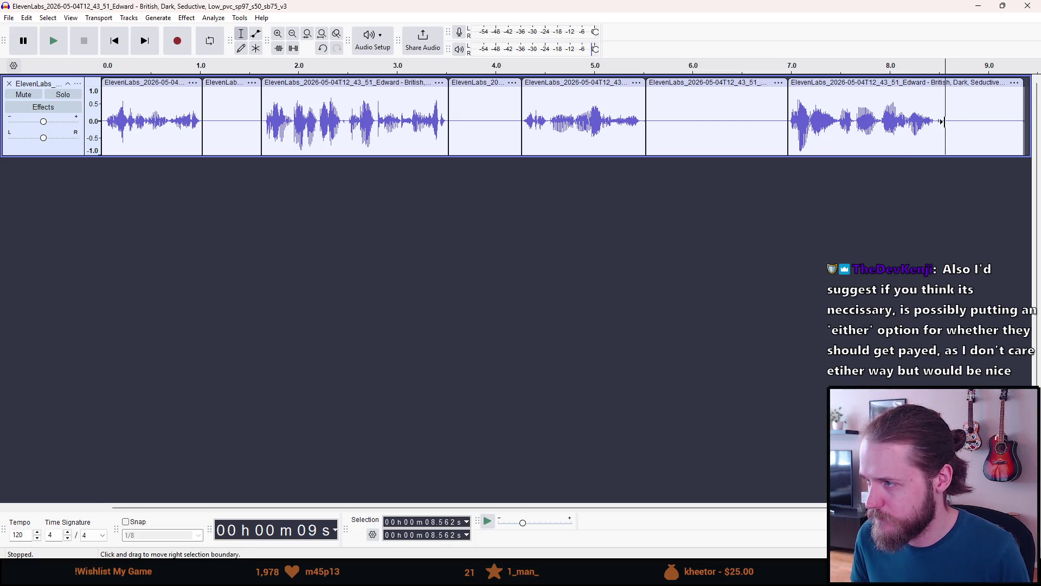
- Delete the trailing silence and three silent gaps, then nudge the second line slightly later
{"action": "left_click", "coordinate": [961, 106]}
{"action": "left_click", "coordinate": [971, 83]}
{"action": "key", "text": "Delete"}
{"action": "left_click", "coordinate": [693, 77]}
{"action": "key", "text": "Delete"}
{"action": "left_click", "coordinate": [491, 84]}
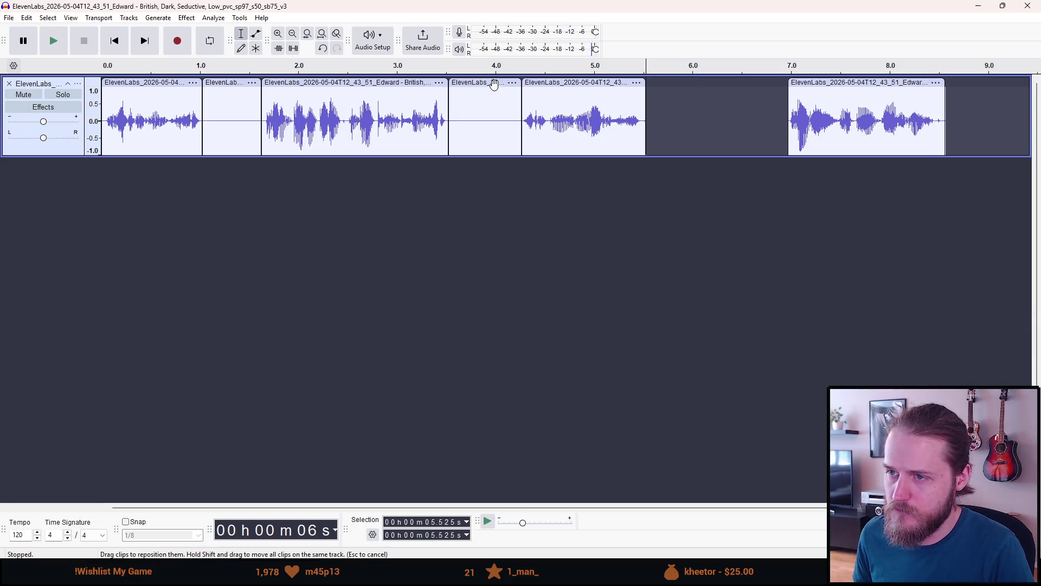
{"action": "key", "text": "Delete"}
{"action": "left_click", "coordinate": [234, 84]}
{"action": "key", "text": "Delete"}
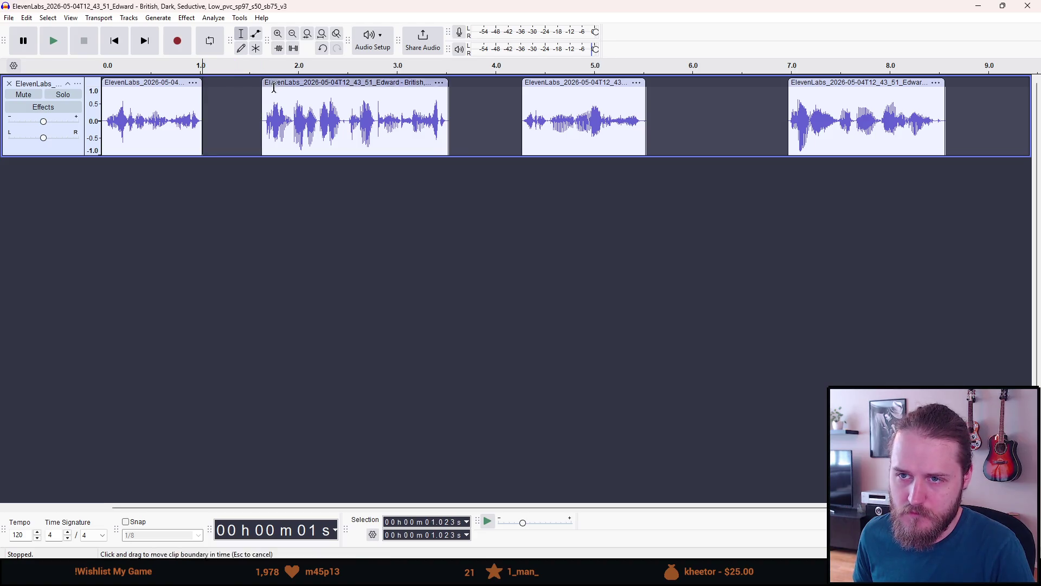
{"action": "mouse_move", "coordinate": [322, 87]}
{"action": "left_mouse_down"}
{"action": "mouse_move", "coordinate": [214, 196]}
{"action": "mouse_move", "coordinate": [219, 292]}
{"action": "mouse_move", "coordinate": [338, 203]}
{"action": "left_mouse_up"}
- Add a new stereo track, Audio 1, and move the first voice line back near 0 s
{"action": "right_click", "coordinate": [159, 174]}
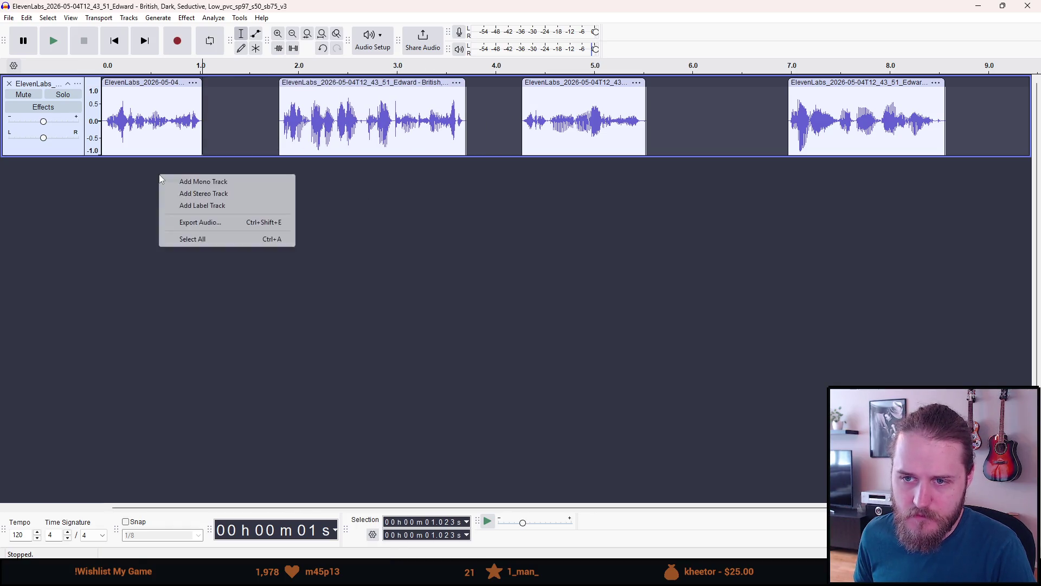
{"action": "left_click", "coordinate": [194, 197]}
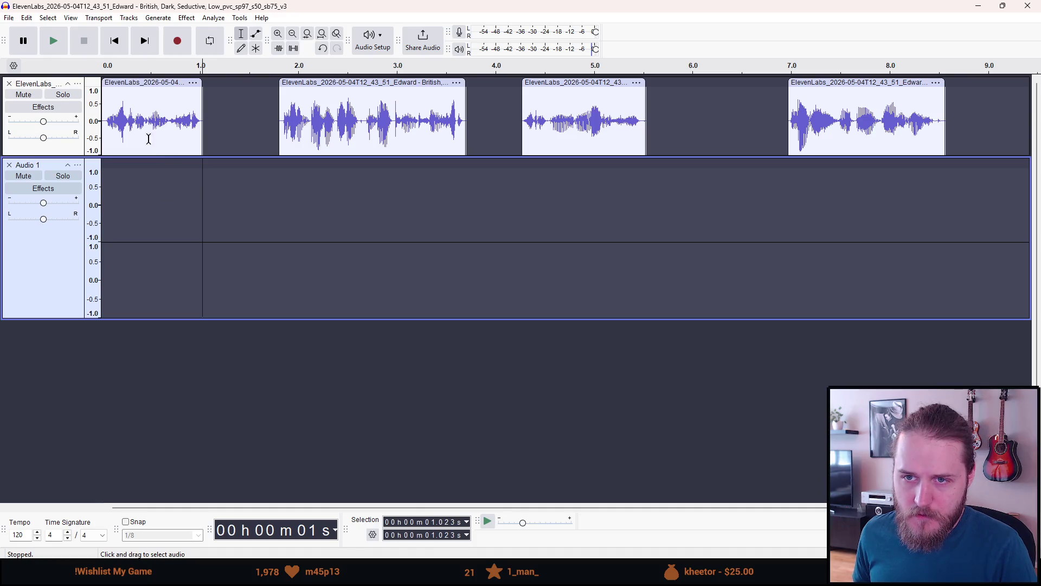
{"action": "mouse_move", "coordinate": [139, 83]}
{"action": "left_mouse_down"}
{"action": "mouse_move", "coordinate": [167, 189]}
{"action": "mouse_move", "coordinate": [200, 219]}
{"action": "mouse_move", "coordinate": [155, 214]}
{"action": "left_mouse_up"}
{"action": "left_click", "coordinate": [164, 85]}
{"action": "left_click_drag", "start_coordinate": [165, 85], "coordinate": [140, 85]}
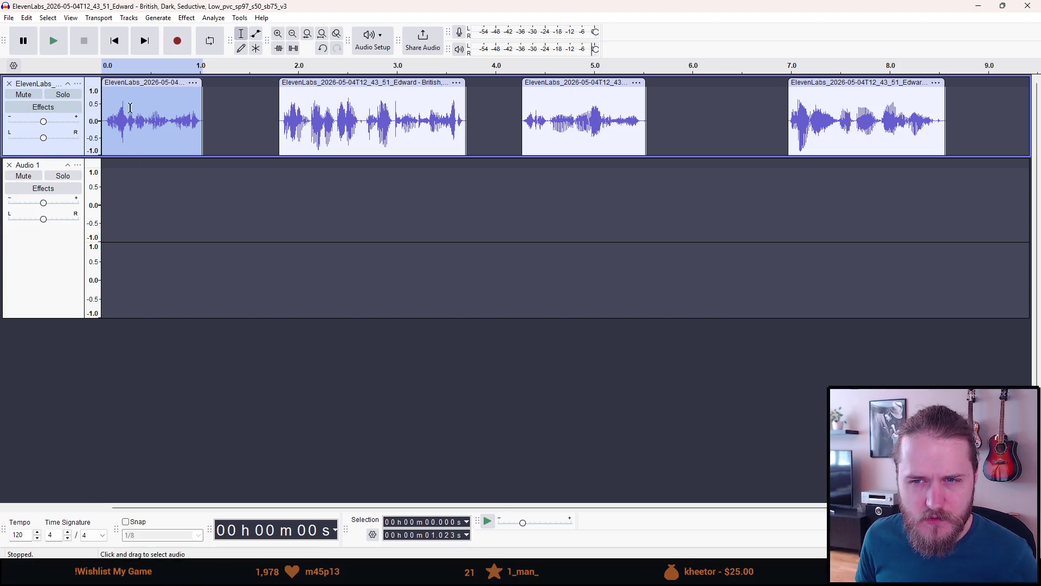
- Copy the second voice line into Audio 1, then remove it again
{"action": "left_click", "coordinate": [312, 82]}
{"action": "key", "text": "ctrl+c"}
{"action": "left_click", "coordinate": [153, 203]}
{"action": "key", "text": "ctrl+v"}
{"action": "left_click_drag", "start_coordinate": [201, 168], "coordinate": [157, 170]}
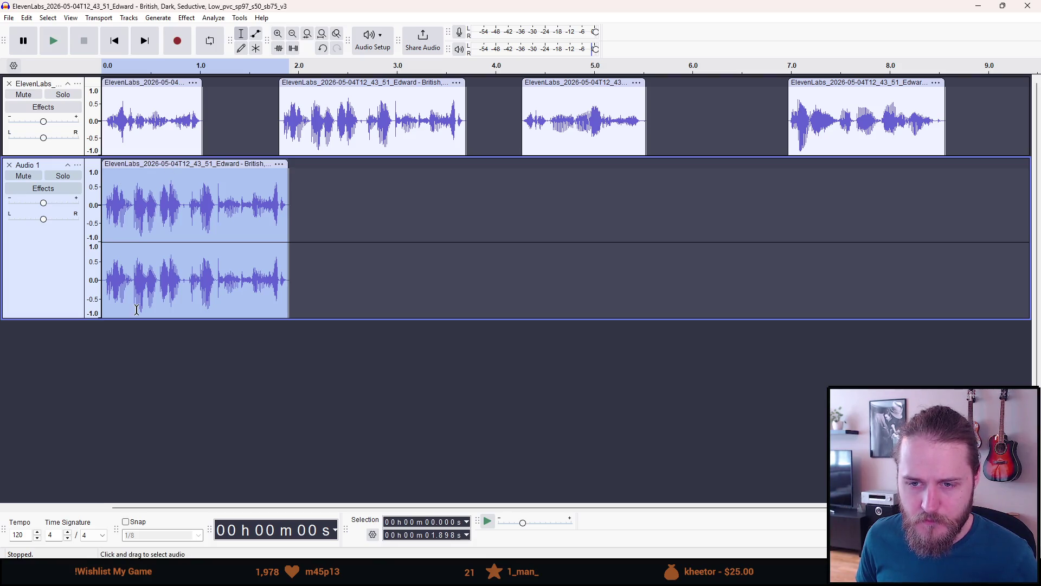
{"action": "key", "text": "Delete"}
- Paste the first voice line into Audio 1 and position it at 0 s
{"action": "left_click", "coordinate": [166, 130]}
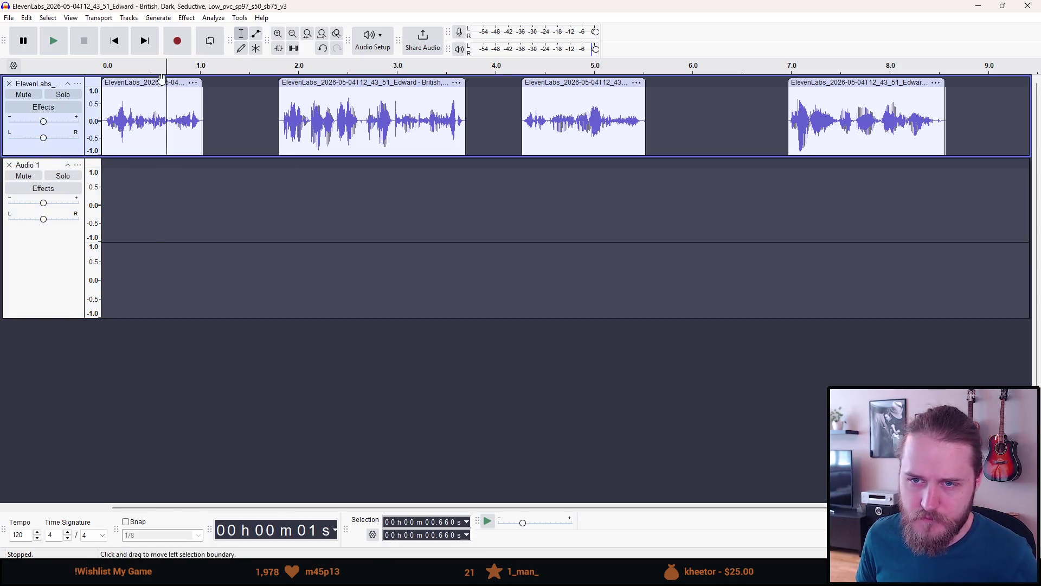
{"action": "left_click", "coordinate": [161, 80]}
{"action": "left_click", "coordinate": [113, 169]}
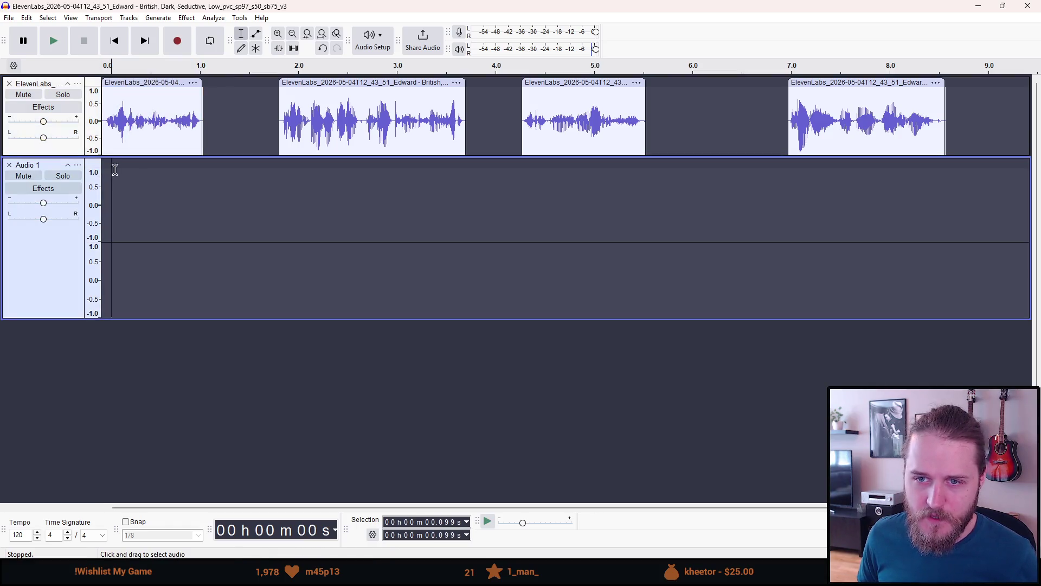
{"action": "left_click", "coordinate": [126, 165]}
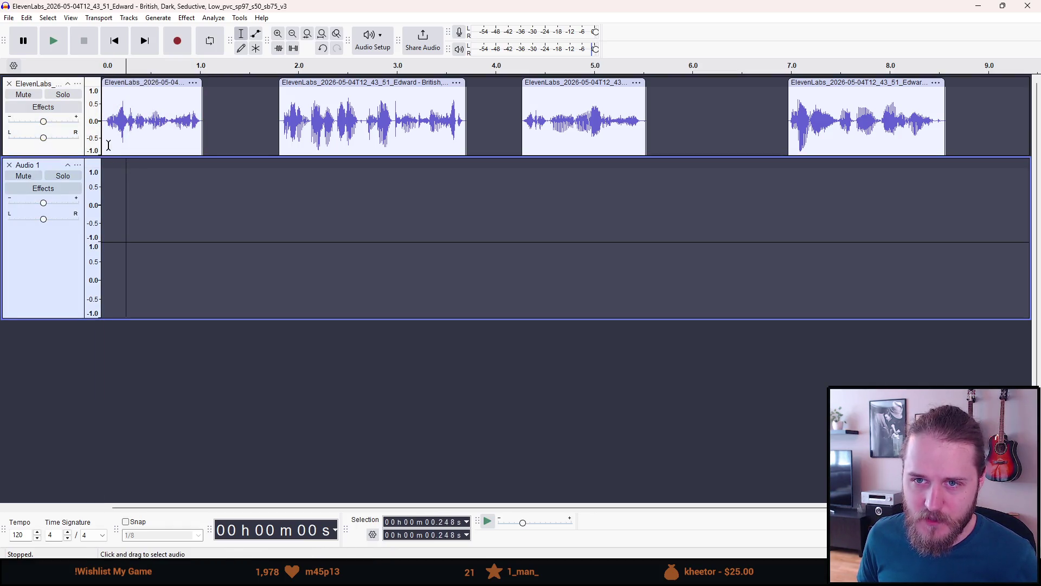
{"action": "left_click", "coordinate": [105, 67]}
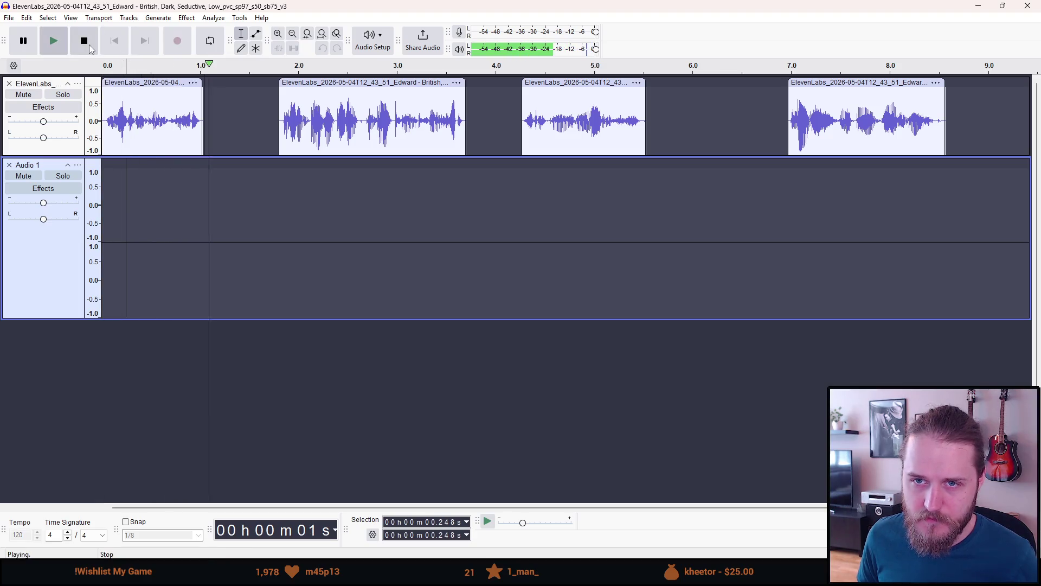
{"action": "key", "text": "space"}
{"action": "key", "text": "ctrl+v"}
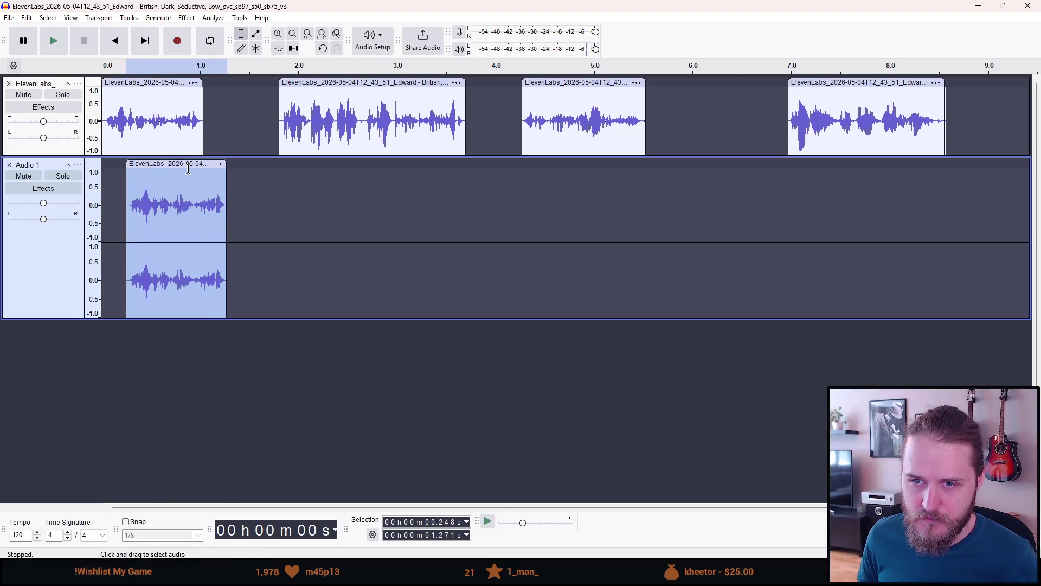
{"action": "left_click_drag", "start_coordinate": [187, 167], "coordinate": [163, 166]}
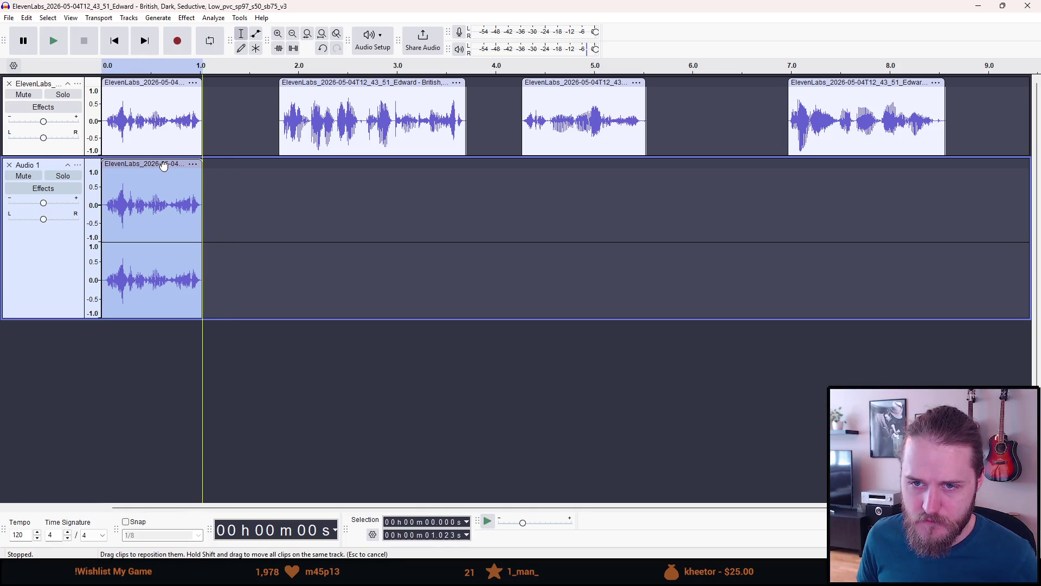
- Delete the first voice line from the top track and mute Audio 1
{"action": "left_click", "coordinate": [157, 134]}
{"action": "key", "text": "Delete"}
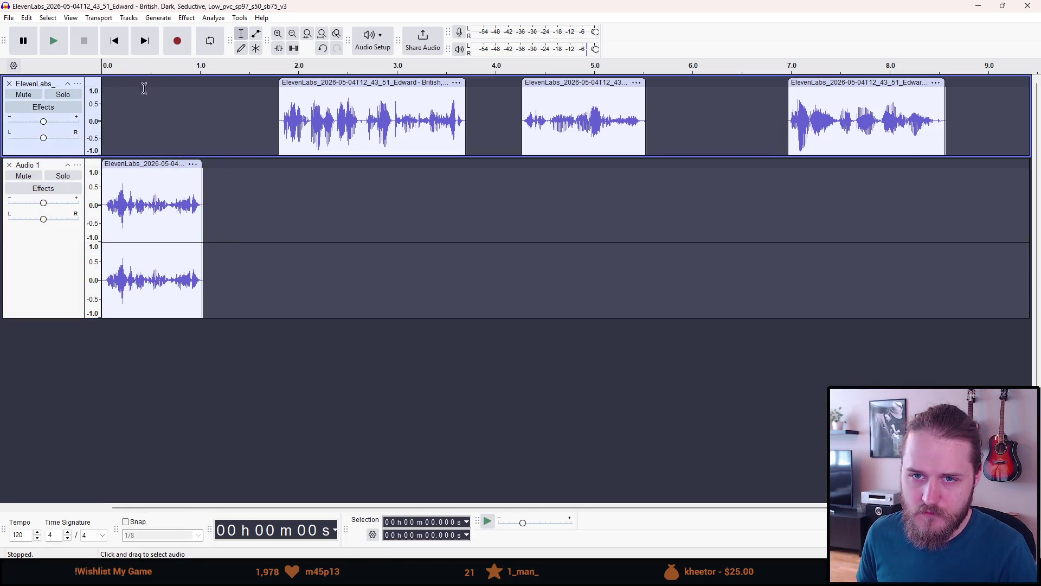
{"action": "left_click", "coordinate": [23, 176]}
{"action": "right_click", "coordinate": [87, 416]}
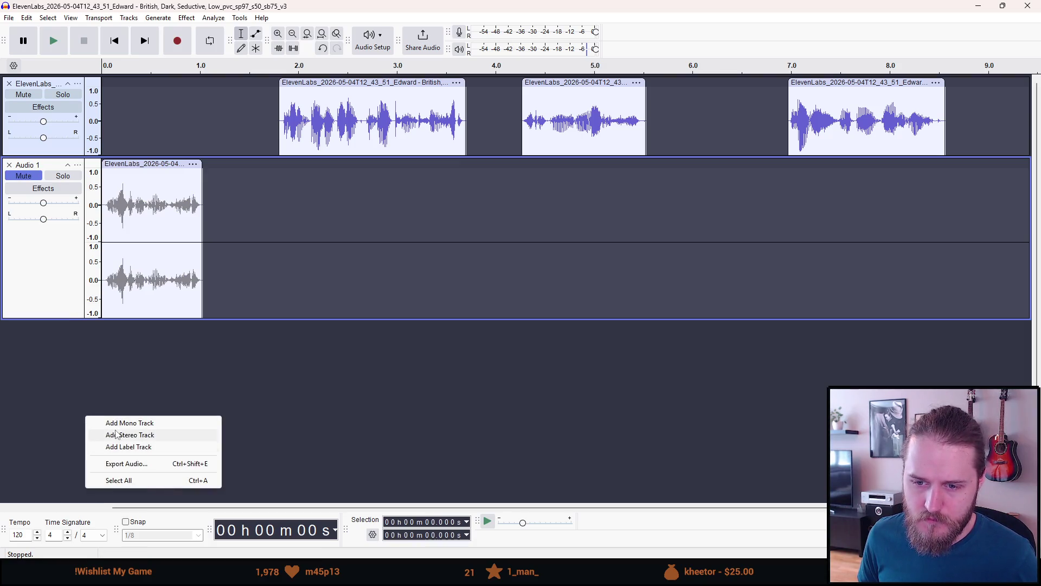
- Add Audio 2, move the second voice line into it at 0 s, and mute it
{"action": "left_click", "coordinate": [117, 435]}
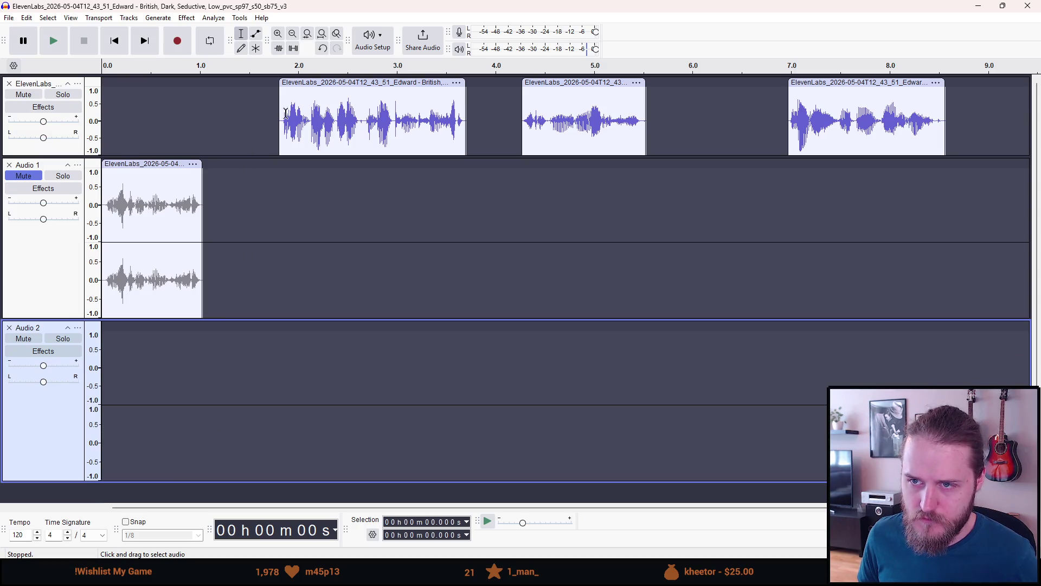
{"action": "right_click", "coordinate": [306, 83]}
{"action": "left_click", "coordinate": [296, 83]}
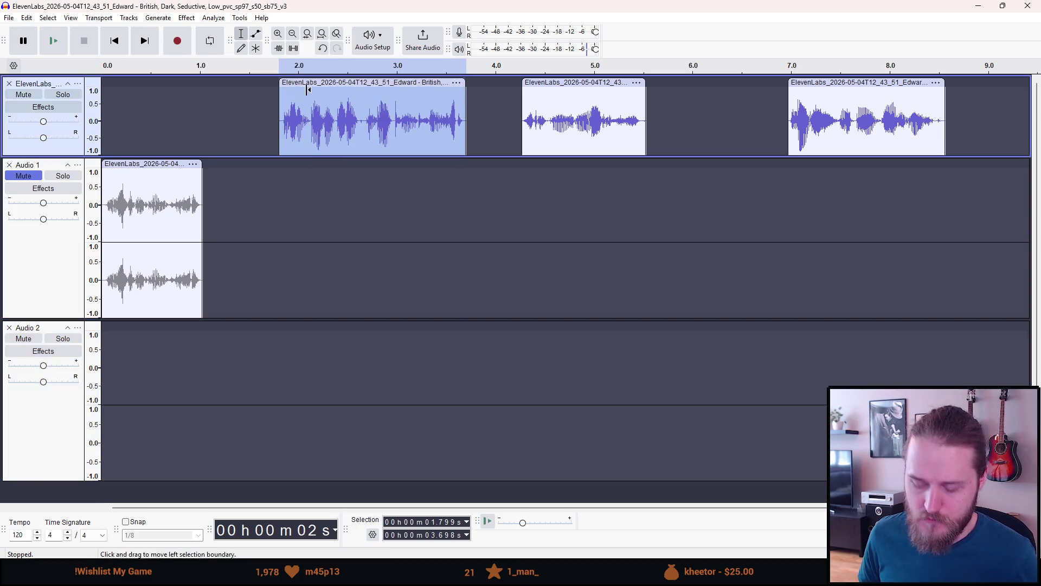
{"action": "key", "text": "Delete"}
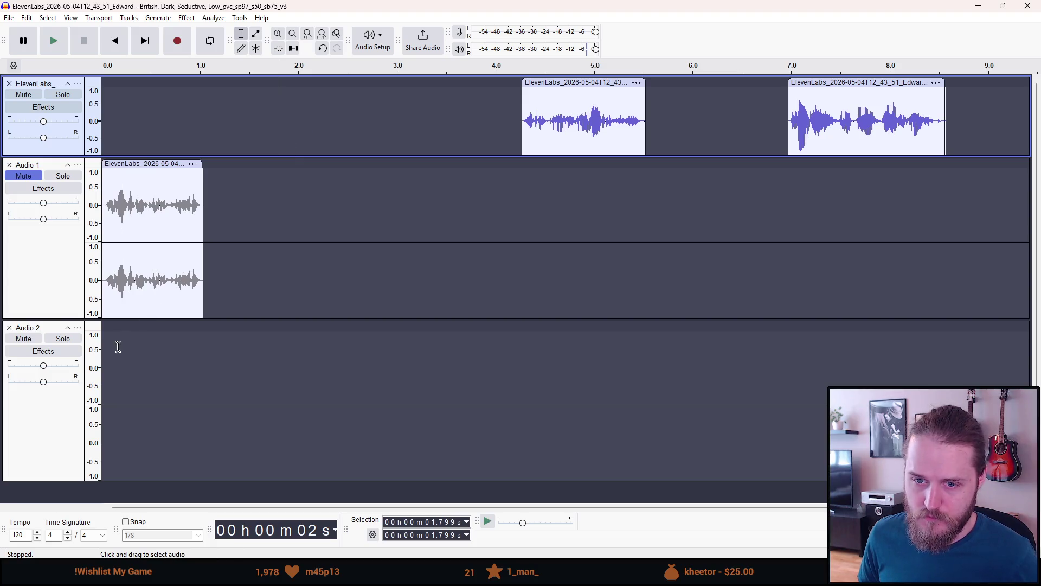
{"action": "left_click", "coordinate": [109, 343]}
{"action": "key", "text": "ctrl+v"}
{"action": "mouse_move", "coordinate": [153, 331]}
{"action": "left_mouse_down"}
{"action": "mouse_move", "coordinate": [161, 335]}
{"action": "mouse_move", "coordinate": [139, 337]}
{"action": "left_mouse_up"}
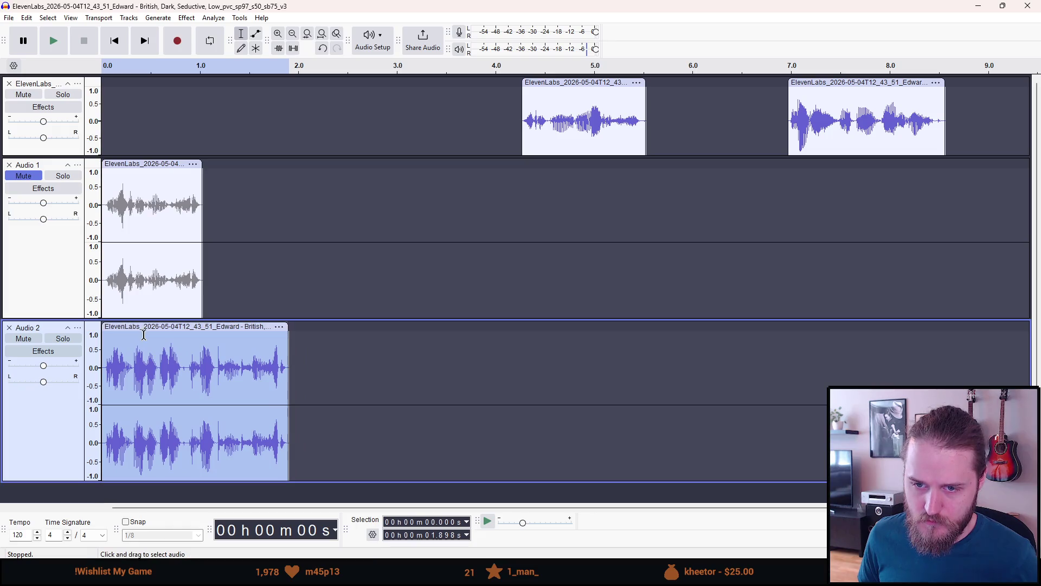
{"action": "left_click", "coordinate": [24, 339]}
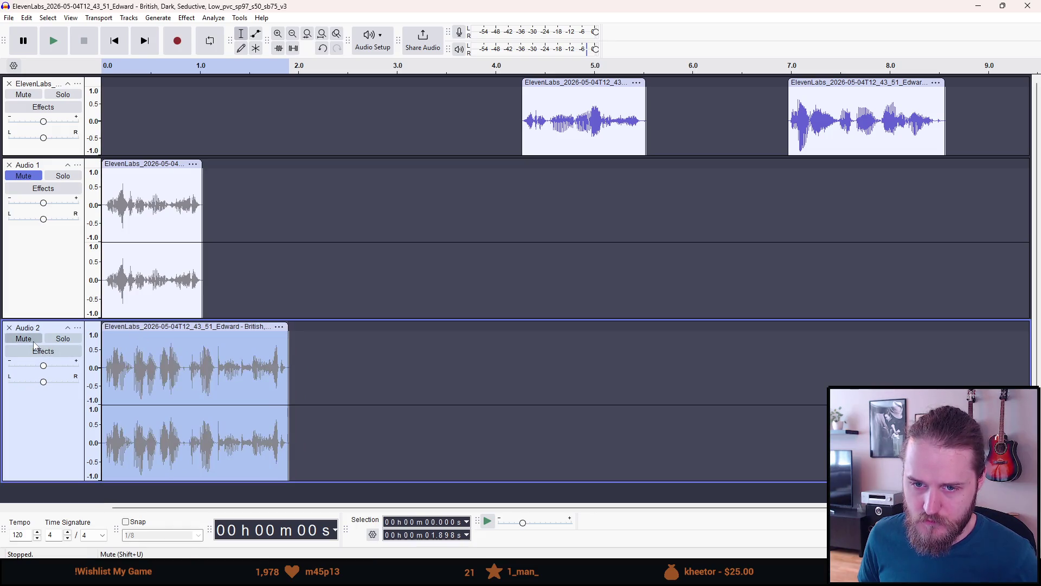
- Add another stereo track, Audio 3, and select the third voice line
{"action": "right_click", "coordinate": [80, 494]}
{"action": "left_click", "coordinate": [124, 440]}
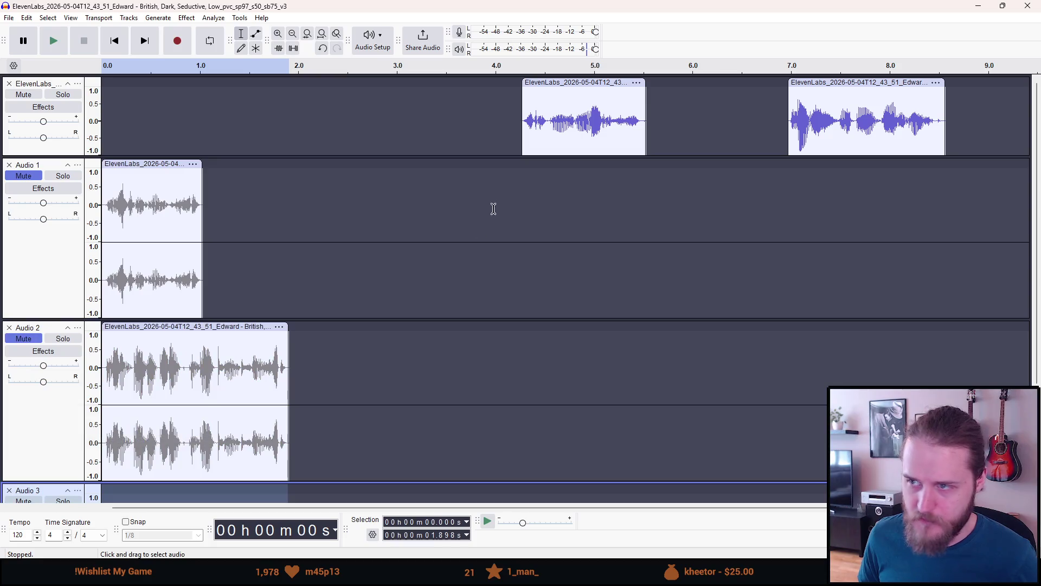
{"action": "left_click", "coordinate": [580, 81]}
- Move the third voice line into Audio 3 starting at 0 s, and mute Audio 3
{"action": "key", "text": "Delete"}
{"action": "scroll", "coordinate": [295, 328], "scroll_direction": "down", "scroll_amount": 3}
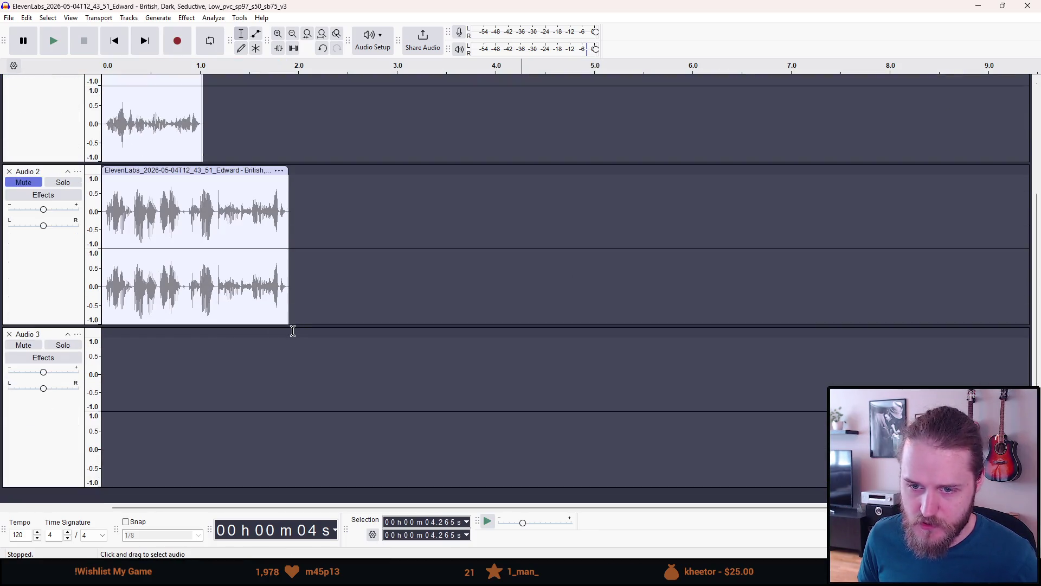
{"action": "left_click", "coordinate": [136, 349]}
{"action": "key", "text": "ctrl+v"}
{"action": "left_click_drag", "start_coordinate": [172, 336], "coordinate": [139, 339]}
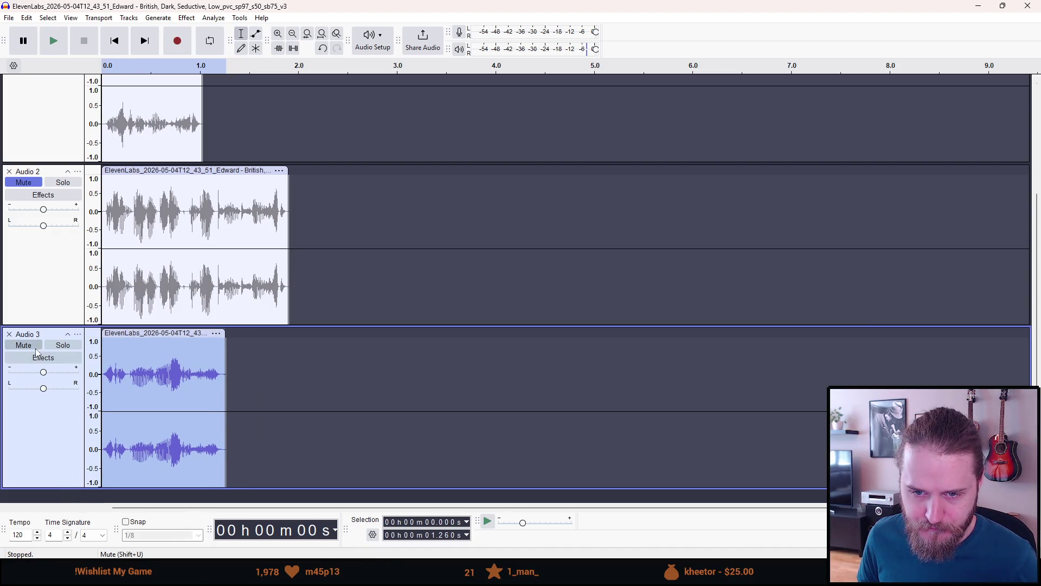
{"action": "left_click", "coordinate": [24, 345]}
- Add a new stereo track, delete the stray clip, and remove the empty top ElevenLabs track
{"action": "right_click", "coordinate": [88, 492]}
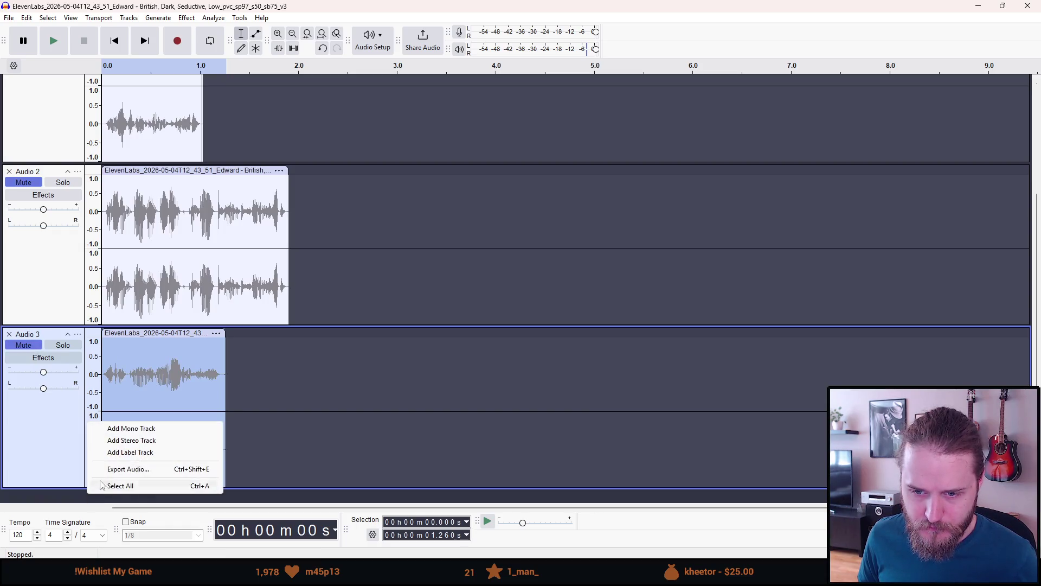
{"action": "left_click", "coordinate": [133, 440]}
{"action": "scroll", "coordinate": [173, 427], "scroll_direction": "up", "scroll_amount": 3}
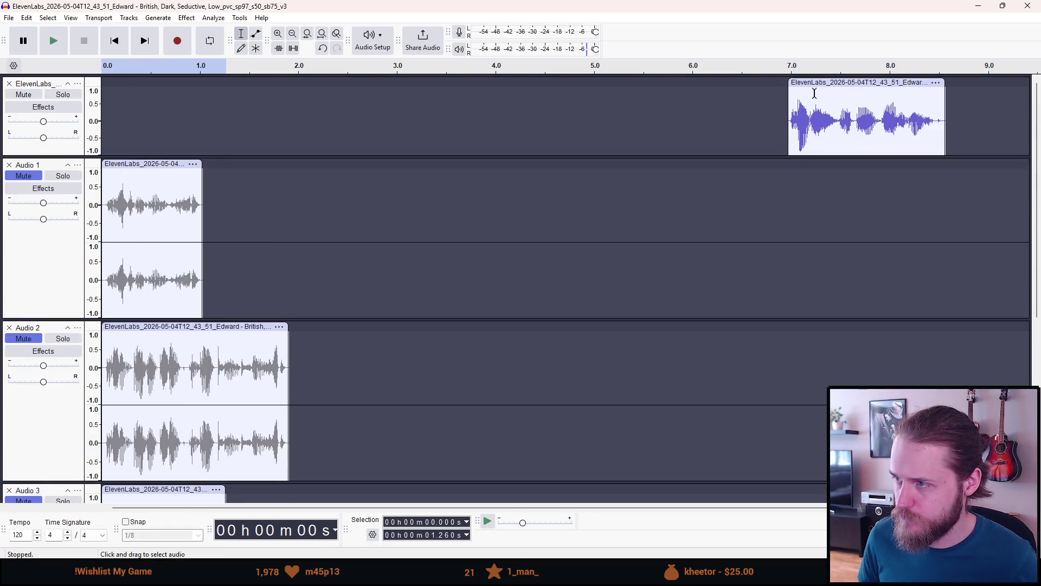
{"action": "left_click", "coordinate": [818, 82]}
{"action": "key", "text": "Delete"}
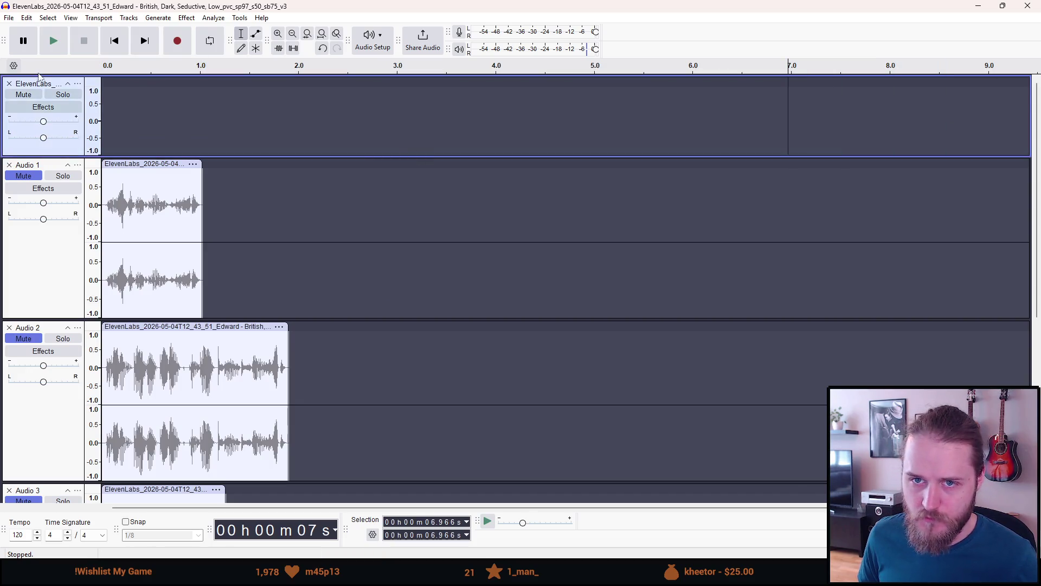
{"action": "left_click", "coordinate": [8, 83]}
- Paste the remaining voice clip into Audio 4 starting at 0.0 s
{"action": "scroll", "coordinate": [139, 325], "scroll_direction": "down", "scroll_amount": 5}
{"action": "left_click", "coordinate": [137, 323]}
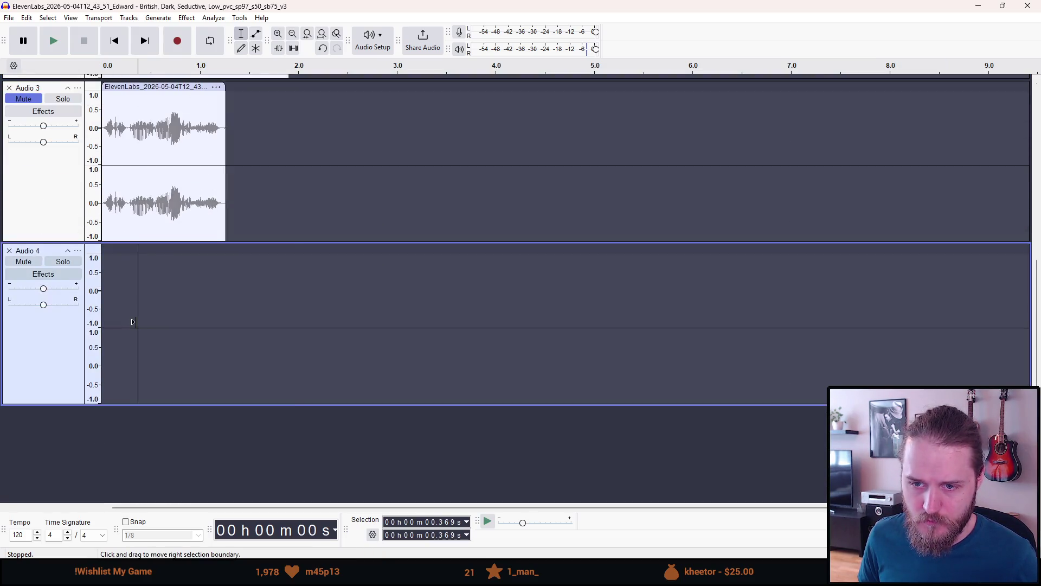
{"action": "key", "text": "ctrl+v"}
{"action": "left_click_drag", "start_coordinate": [163, 251], "coordinate": [127, 253]}
{"action": "scroll", "coordinate": [159, 284], "scroll_direction": "up", "scroll_amount": 3}
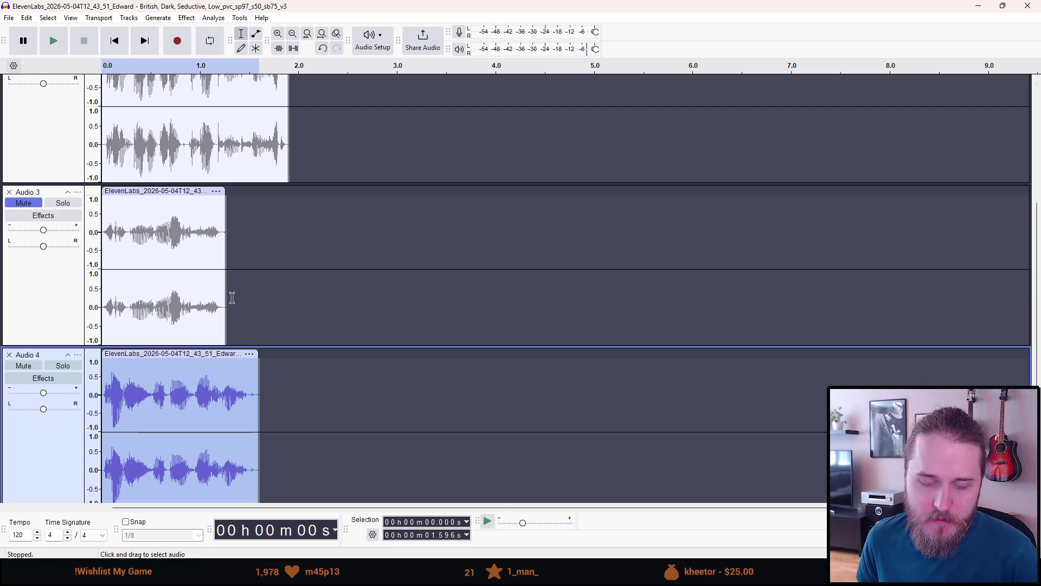
{"action": "scroll", "coordinate": [237, 301], "scroll_direction": "up", "scroll_amount": 2}
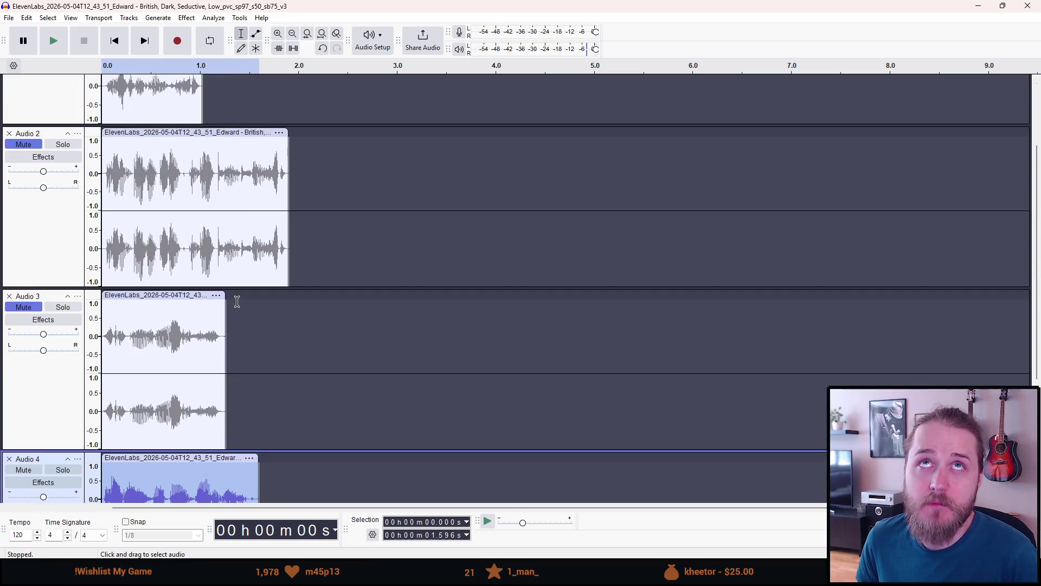
- Mute Audio 4 and unmute Audio 1
{"action": "scroll", "coordinate": [237, 301], "scroll_direction": "up", "scroll_amount": 2}
{"action": "scroll", "coordinate": [233, 301], "scroll_direction": "down", "scroll_amount": 6}
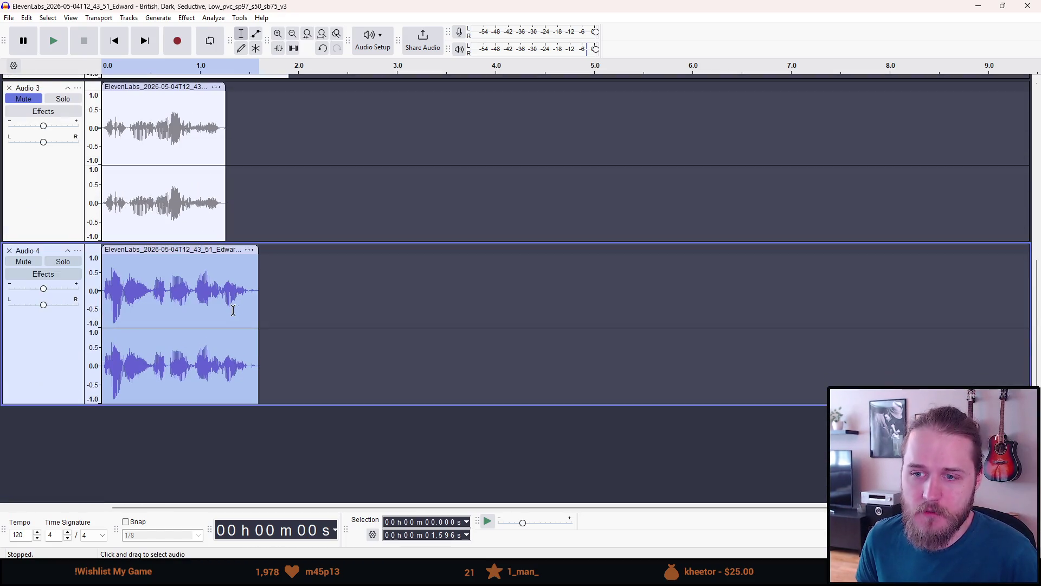
{"action": "left_click", "coordinate": [30, 265]}
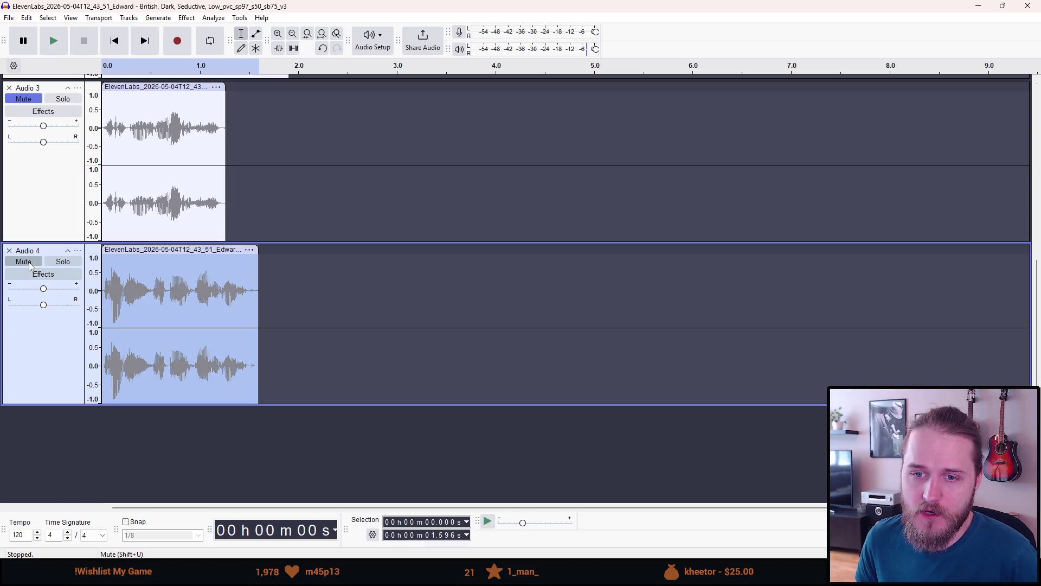
{"action": "left_click", "coordinate": [126, 429]}
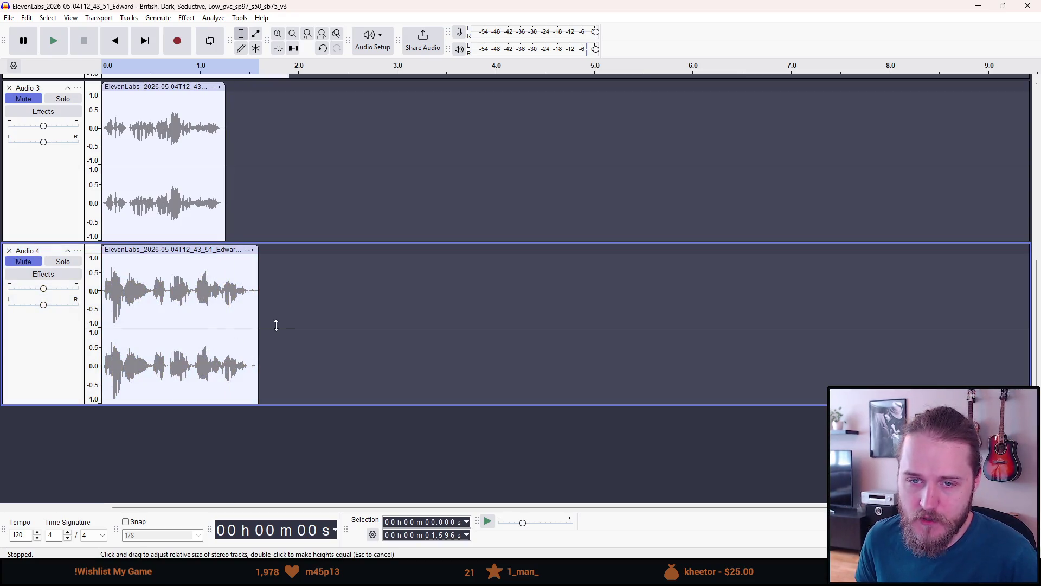
{"action": "scroll", "coordinate": [276, 325], "scroll_direction": "up", "scroll_amount": 3}
{"action": "scroll", "coordinate": [270, 323], "scroll_direction": "up", "scroll_amount": 6}
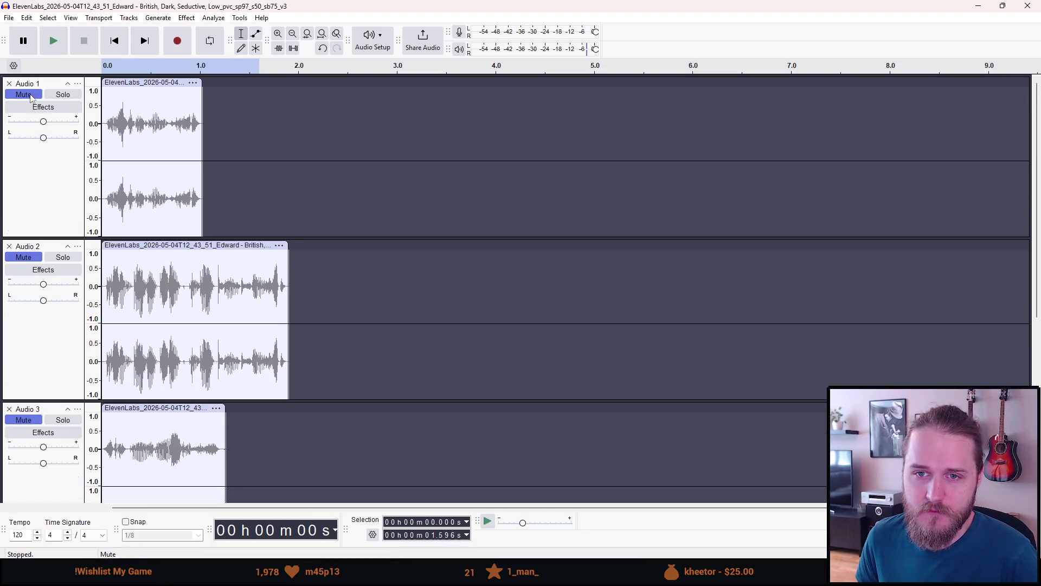
{"action": "left_click", "coordinate": [24, 94]}
- Turn on looping, play Audio 1's voice line, stop, and select the whole clip
{"action": "left_click", "coordinate": [157, 70]}
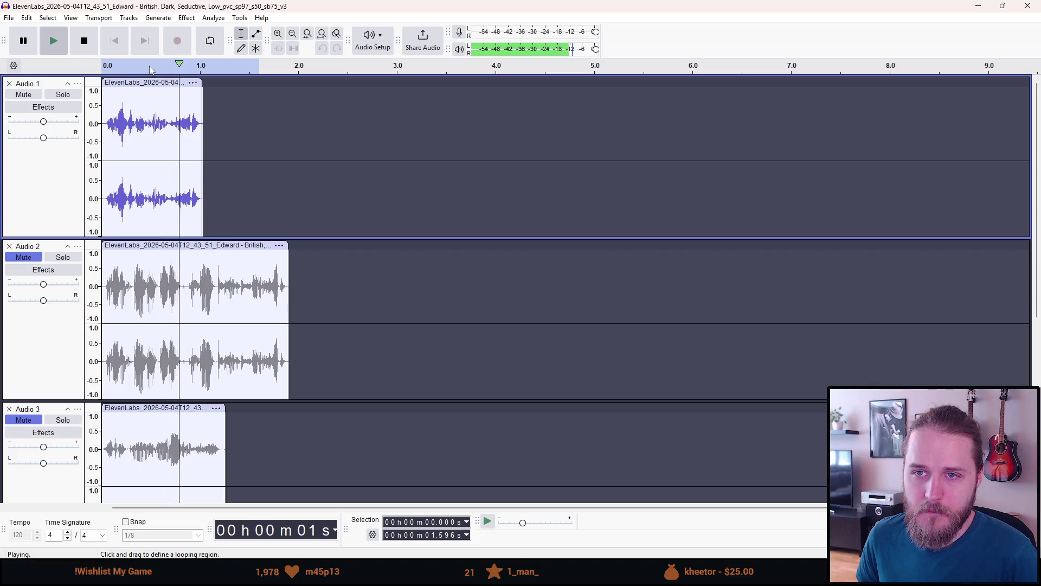
{"action": "left_click", "coordinate": [205, 71]}
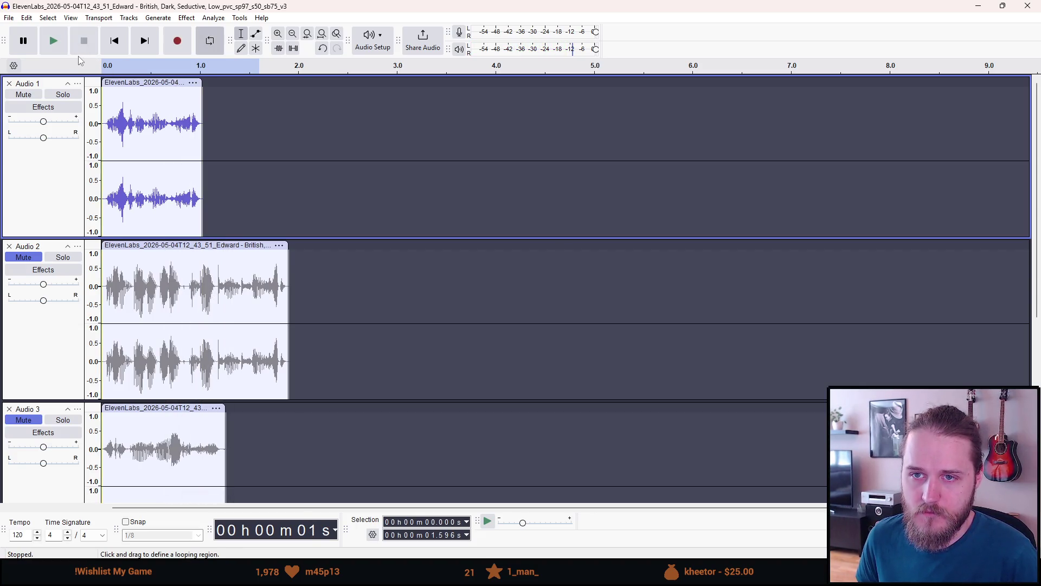
{"action": "key", "text": "space"}
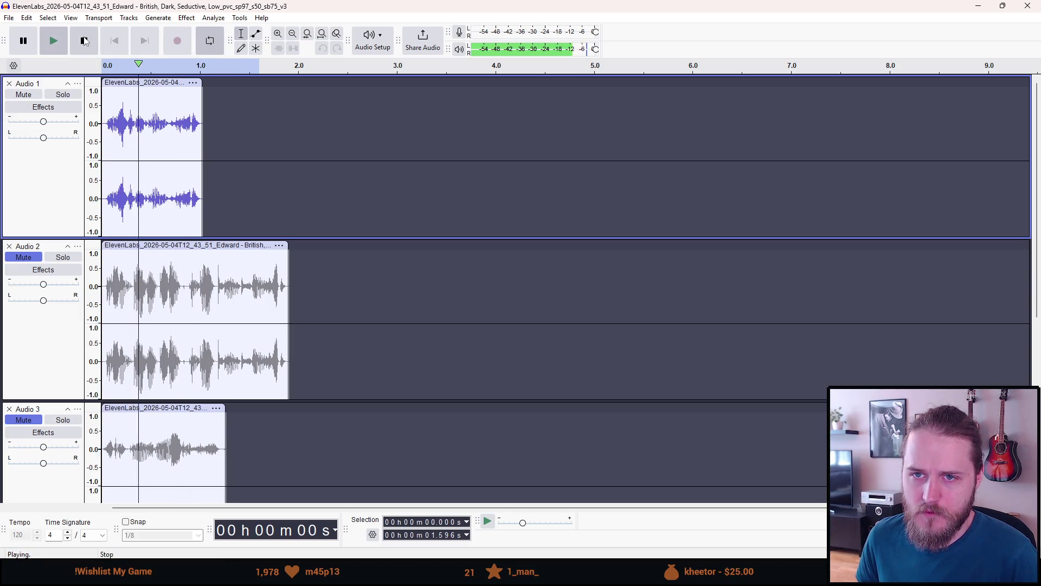
{"action": "left_click", "coordinate": [154, 66]}
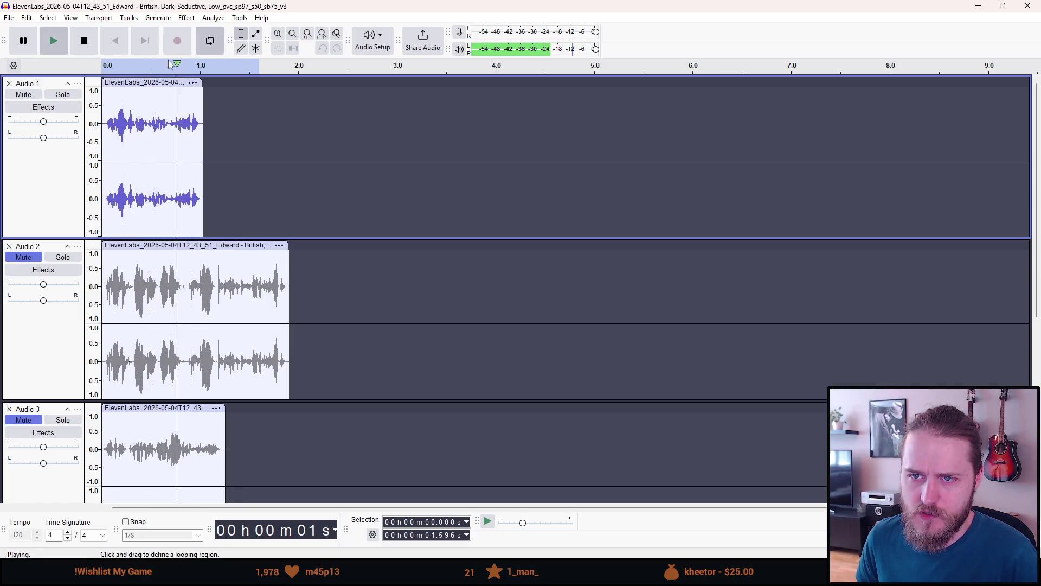
{"action": "left_click", "coordinate": [86, 54]}
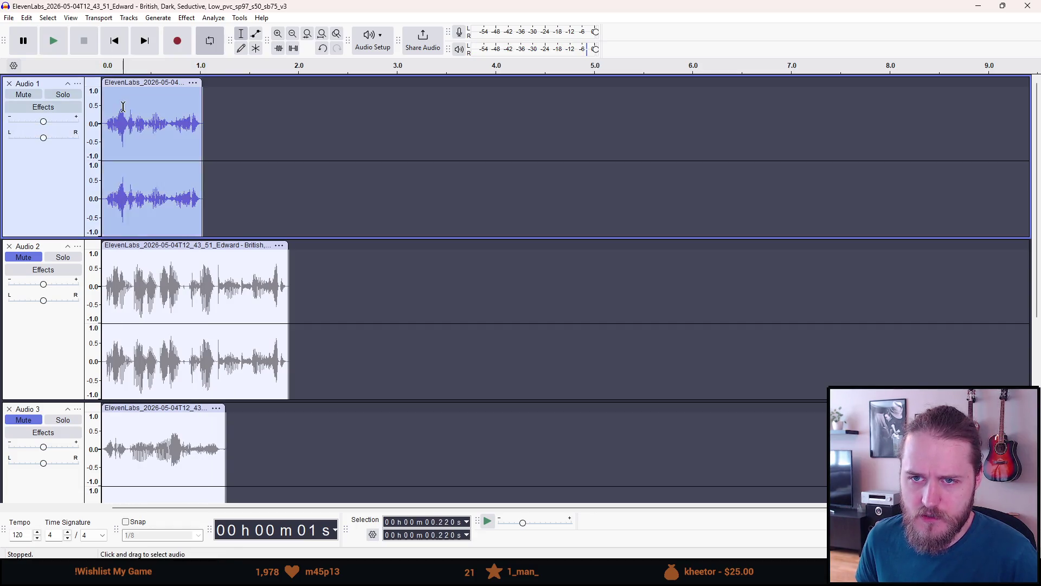
{"action": "double_click", "coordinate": [121, 104]}
{"action": "left_click", "coordinate": [11, 19]}
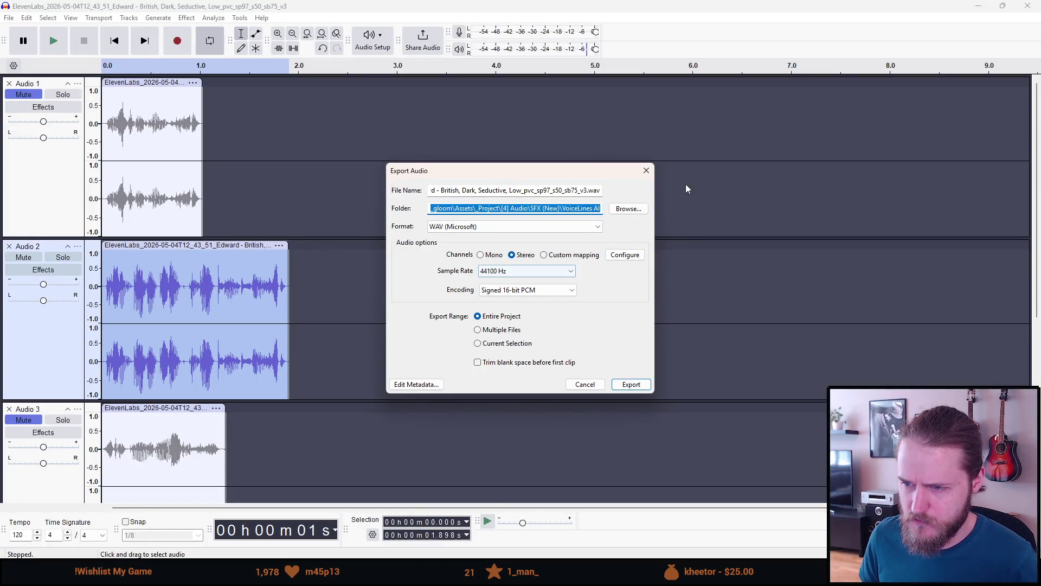
- Confirm the WAV export of the voice line into the project's SFX folder
{"action": "left_click", "coordinate": [585, 384]}
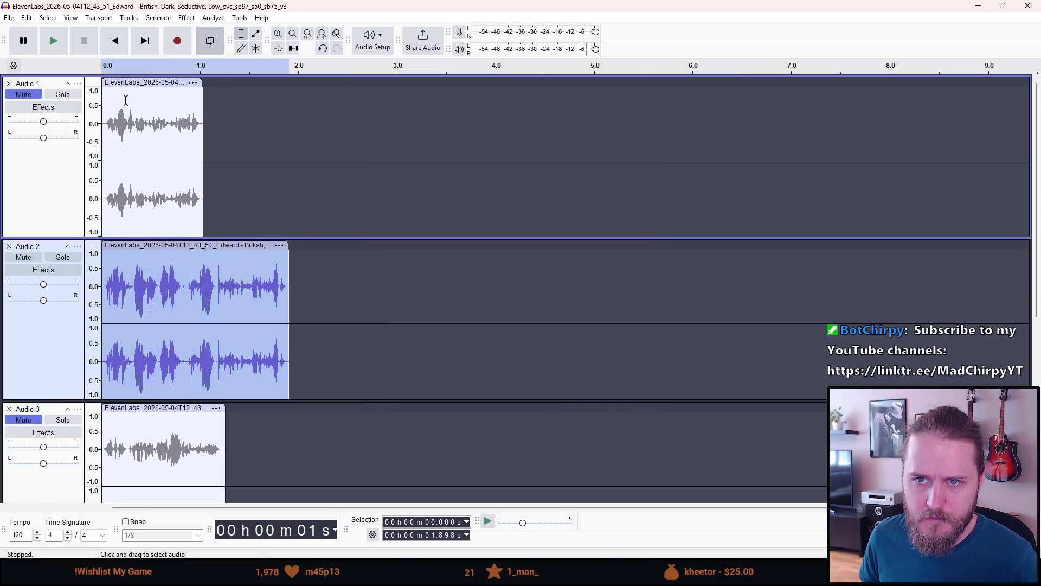
- Play and stop the project audio several times to preview the voice tracks
{"action": "left_click", "coordinate": [103, 71]}
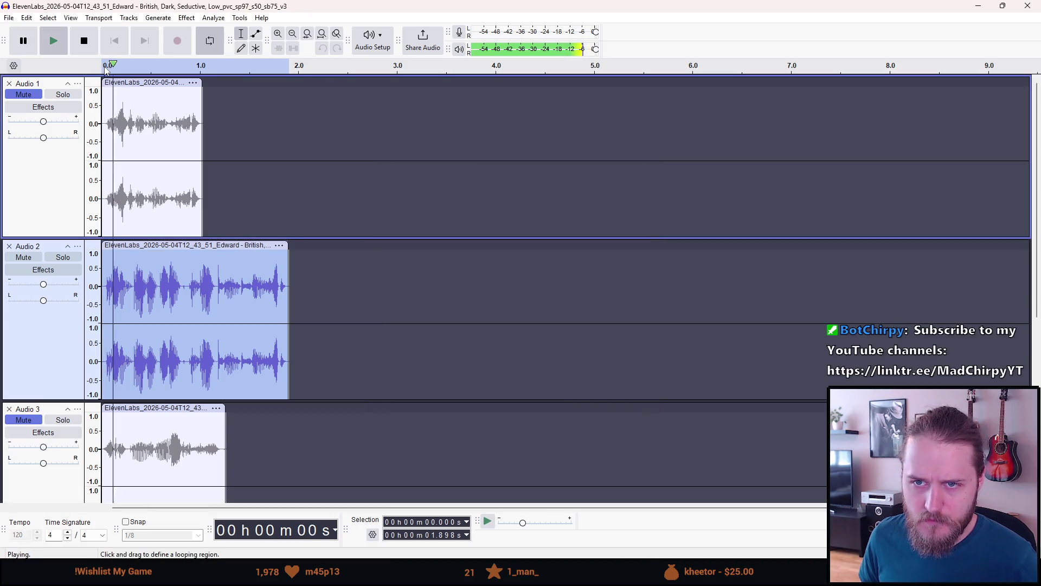
{"action": "left_click", "coordinate": [83, 42]}
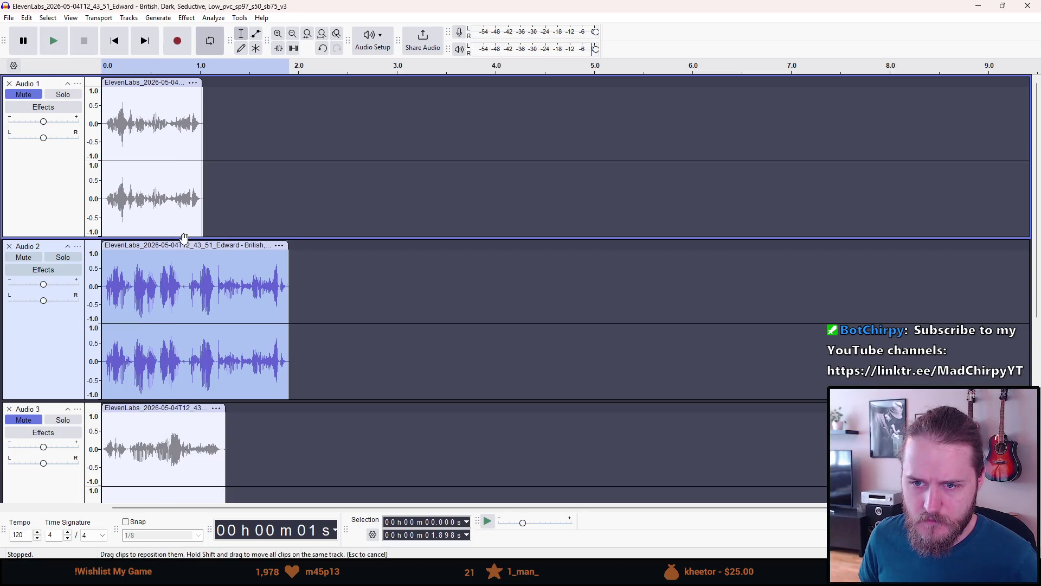
{"action": "left_click", "coordinate": [57, 38]}
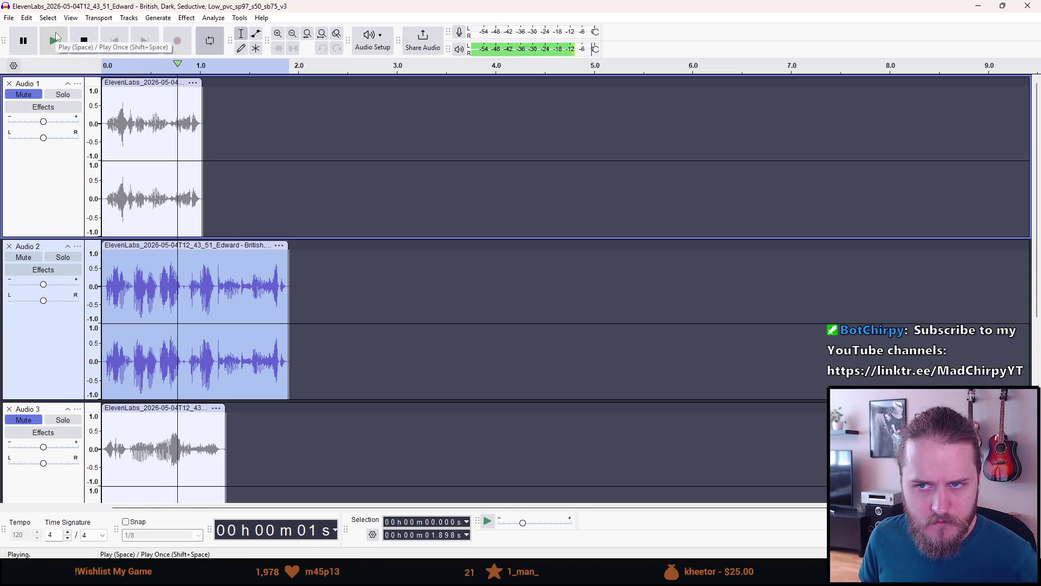
{"action": "key", "text": "space"}
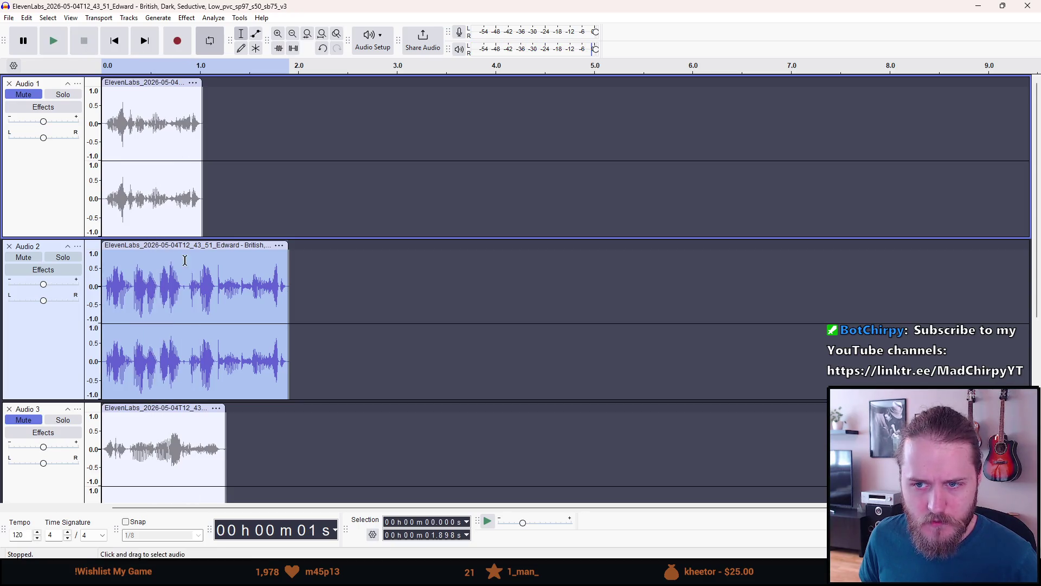
{"action": "left_click", "coordinate": [189, 246]}
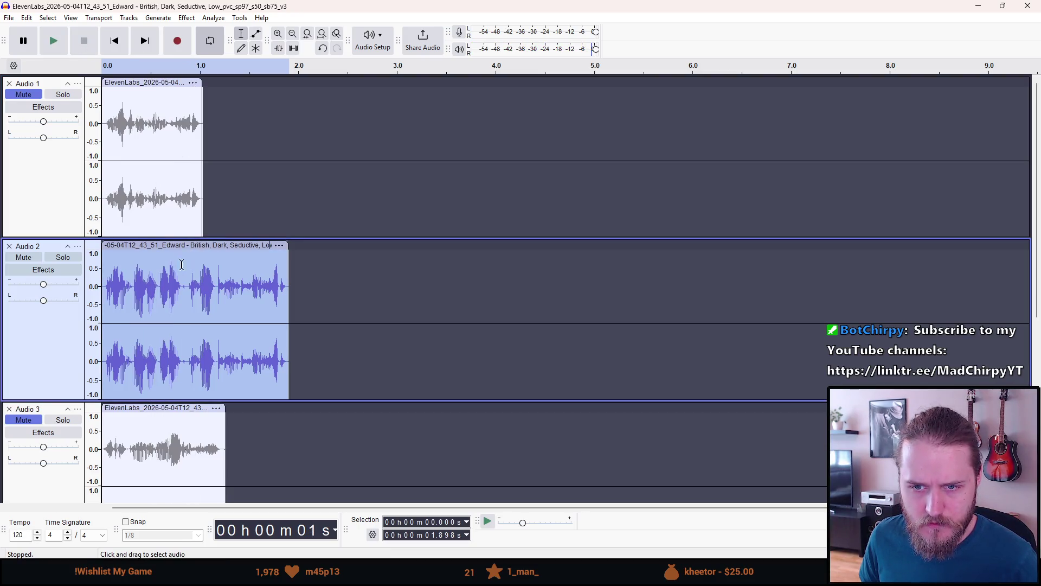
{"action": "left_click", "coordinate": [57, 37]}
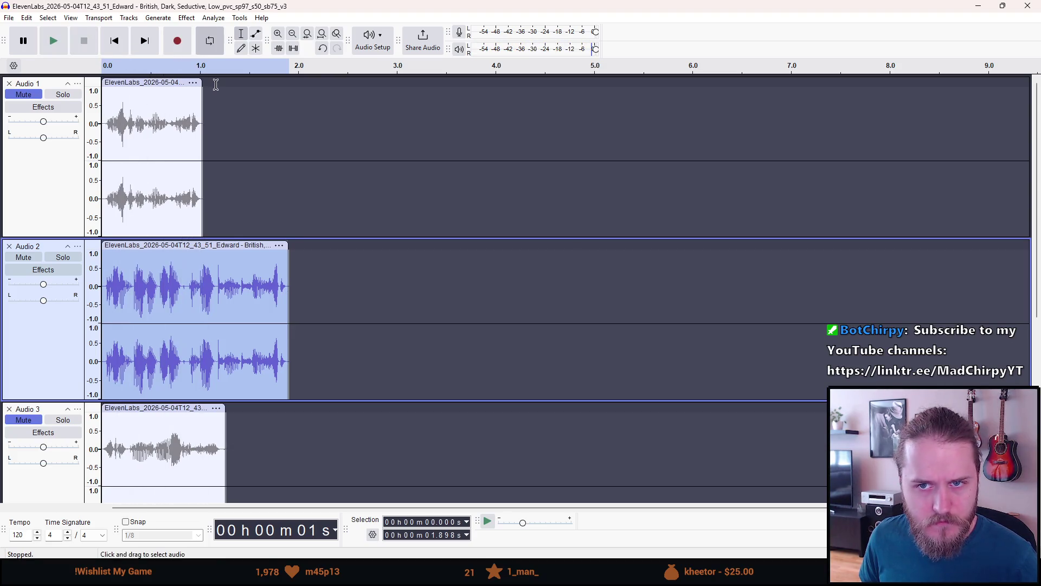
- Solo the Audio 2 track and audition it from the start of the timeline
{"action": "mouse_move", "coordinate": [58, 330]}
{"action": "left_mouse_down"}
{"action": "mouse_move", "coordinate": [49, 98]}
{"action": "mouse_move", "coordinate": [71, 266]}
{"action": "left_mouse_up"}
{"action": "left_click", "coordinate": [69, 260]}
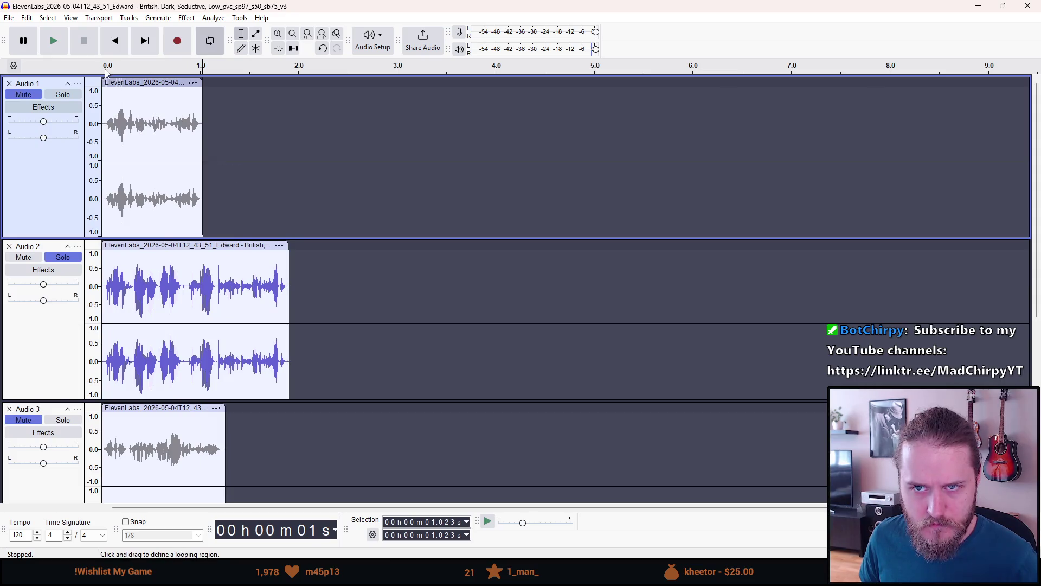
{"action": "left_click", "coordinate": [106, 73]}
{"action": "left_click", "coordinate": [204, 70]}
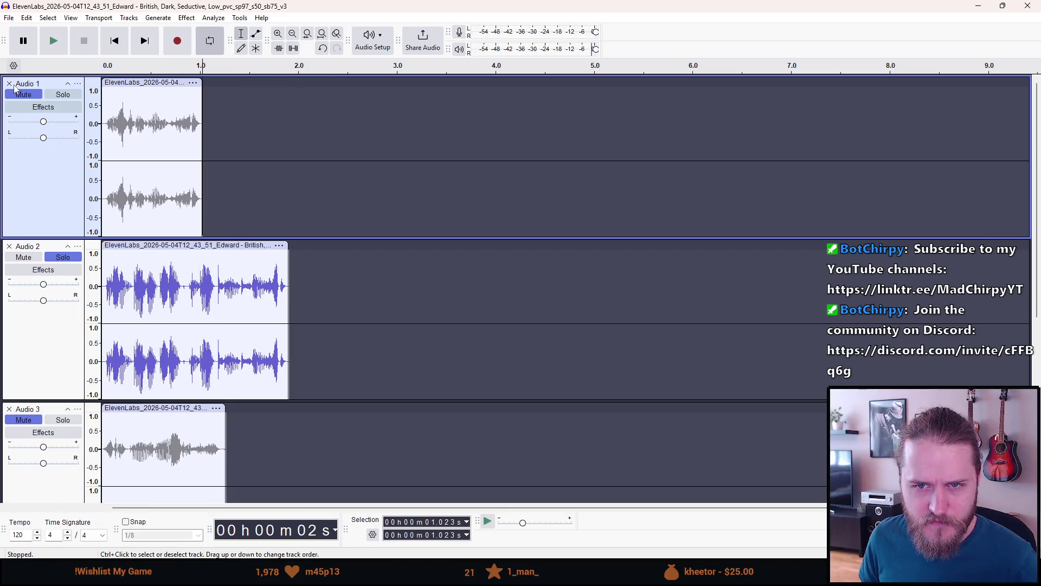
{"action": "scroll", "coordinate": [190, 252], "scroll_direction": "down", "scroll_amount": 2}
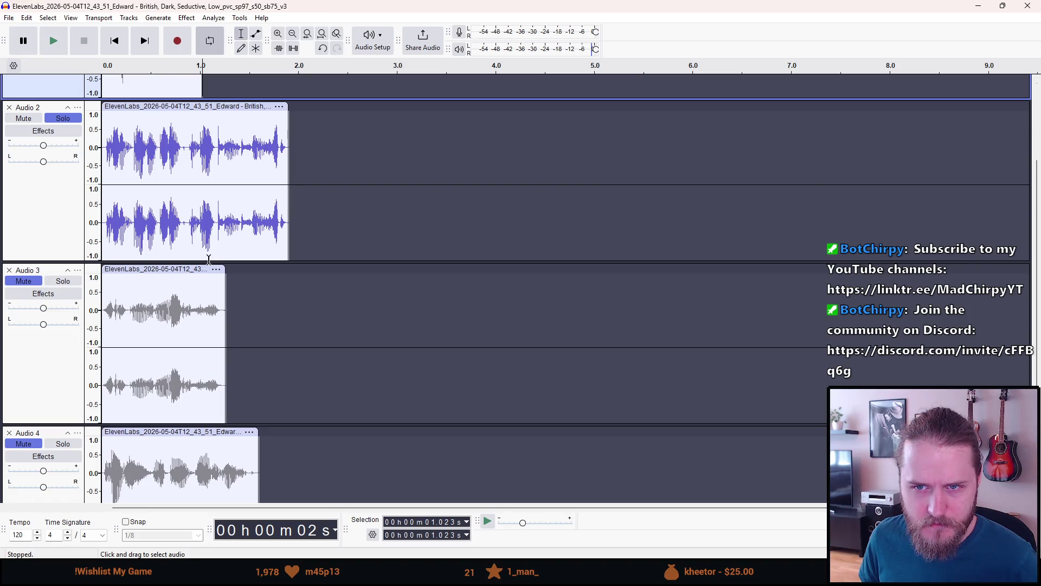
{"action": "scroll", "coordinate": [206, 258], "scroll_direction": "up", "scroll_amount": 1}
{"action": "scroll", "coordinate": [206, 258], "scroll_direction": "up", "scroll_amount": 1}
- Replay the soloed Audio 2 voice line and begin the File > Export Audio export
{"action": "double_click", "coordinate": [170, 246]}
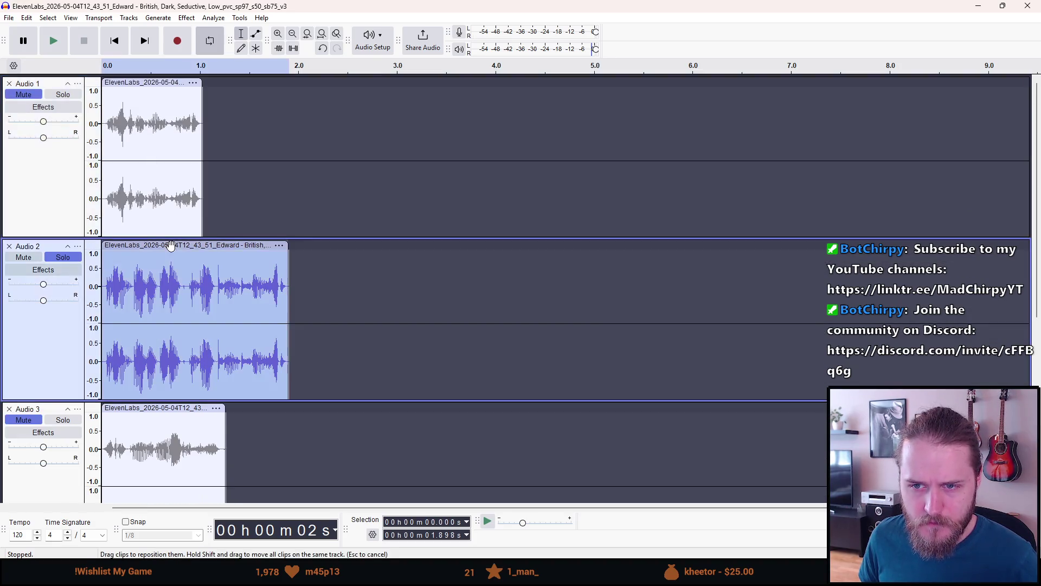
{"action": "key", "text": "Escape"}
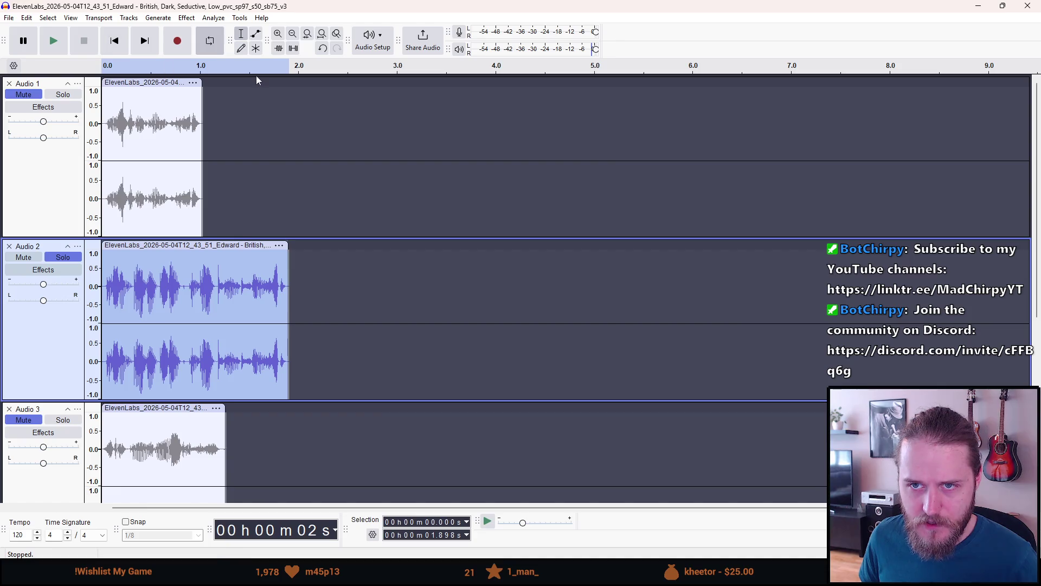
{"action": "left_click", "coordinate": [54, 46]}
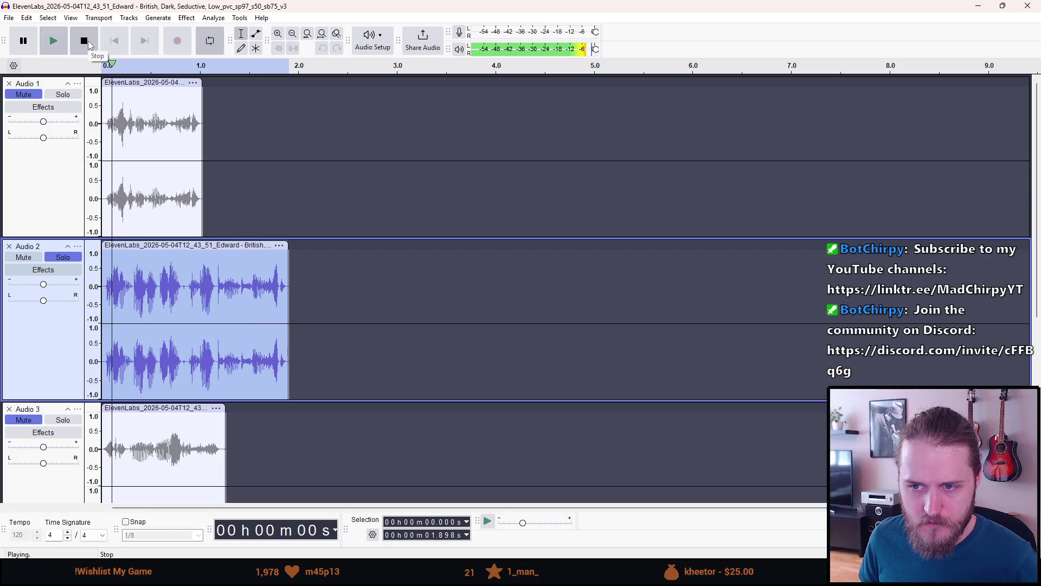
{"action": "left_click", "coordinate": [8, 18]}
{"action": "left_click", "coordinate": [38, 141]}
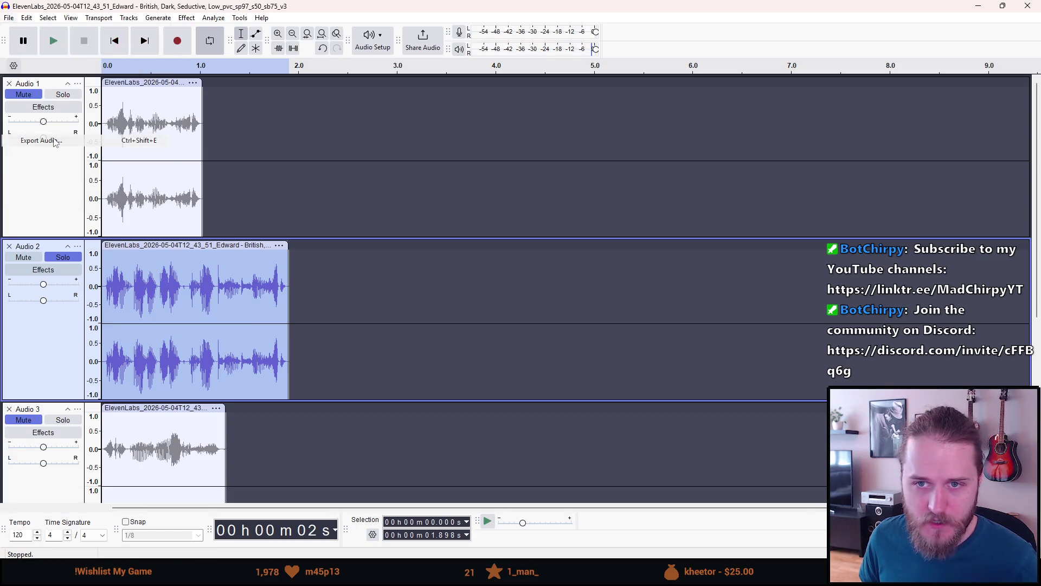
- Export Audio 2 to the computer as I_should_double_check_the_document_first, then mute Audio 2
{"action": "left_click", "coordinate": [600, 395]}
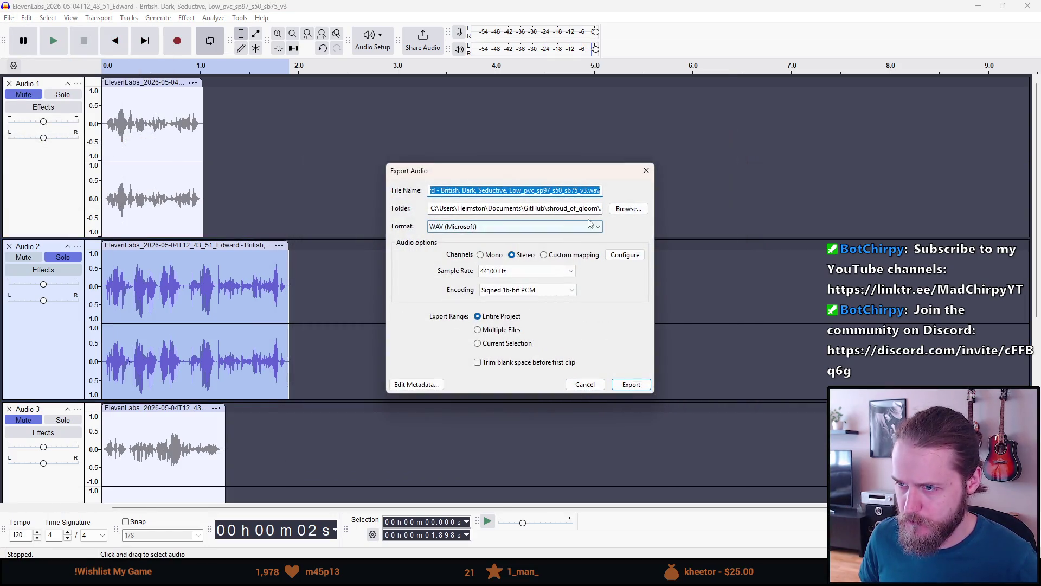
{"action": "key", "text": "Tab"}
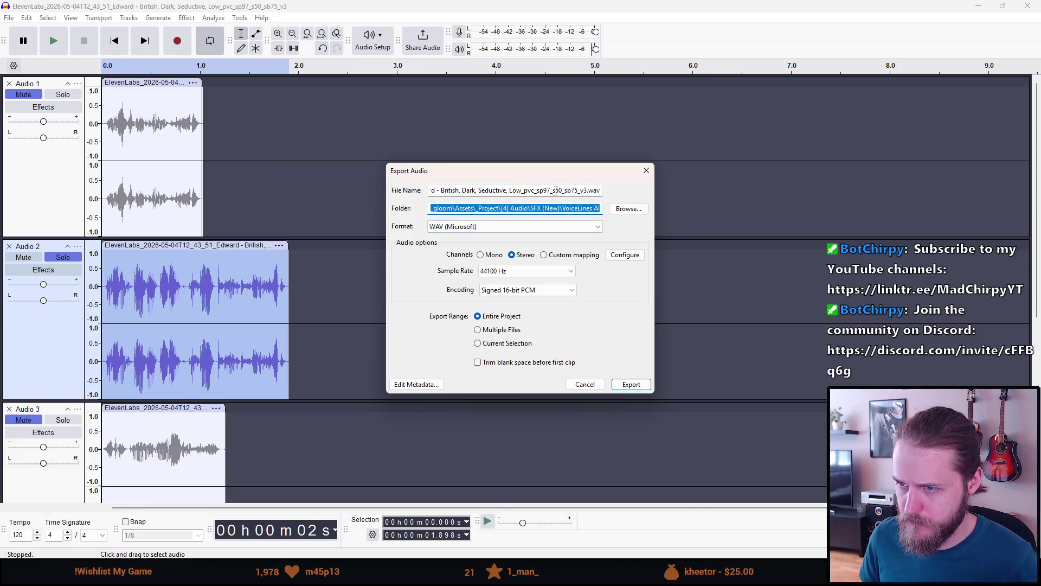
{"action": "left_click", "coordinate": [556, 190]}
{"action": "key", "text": "ctrl+a"}
{"action": "key", "text": "BackSpace"}
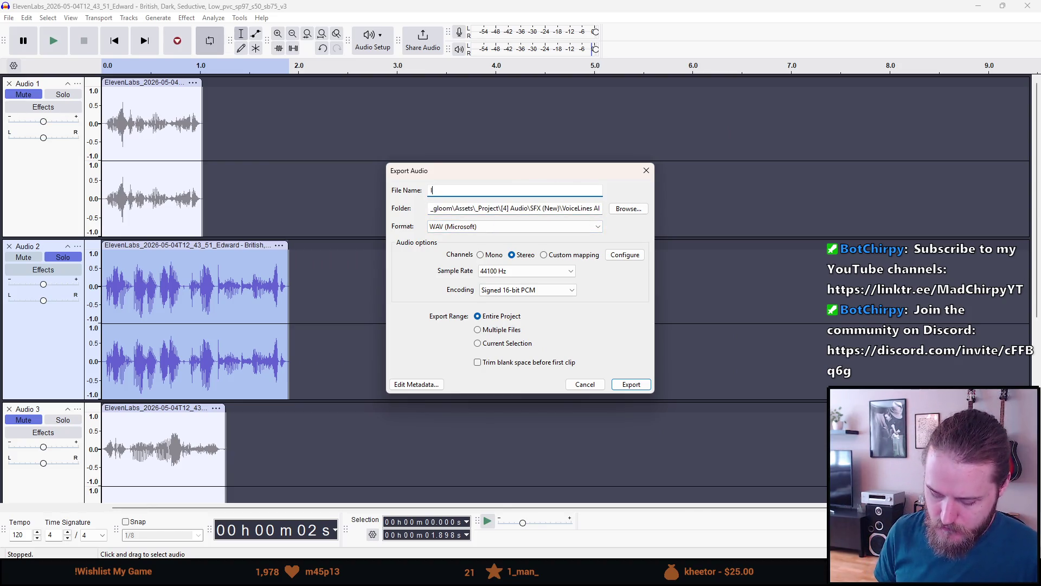
{"action": "type", "text": "_should_double_"}
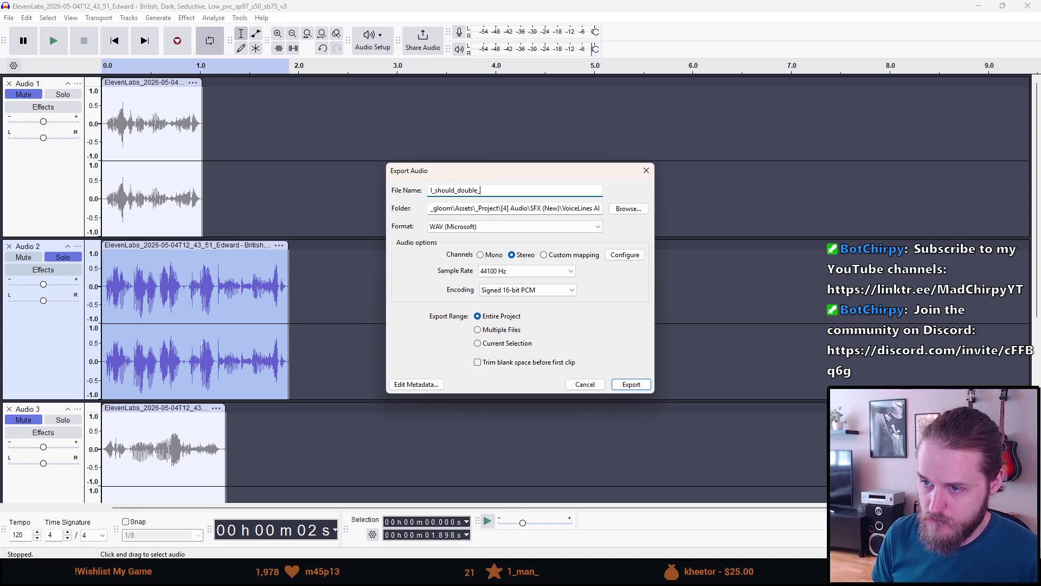
{"action": "type", "text": "check"}
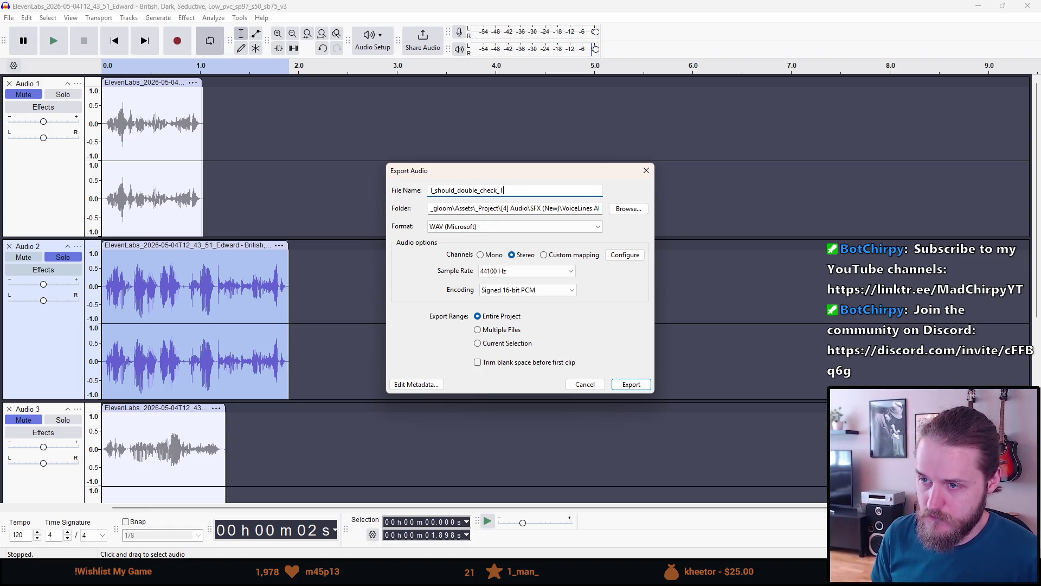
{"action": "type", "text": "_the_docume"}
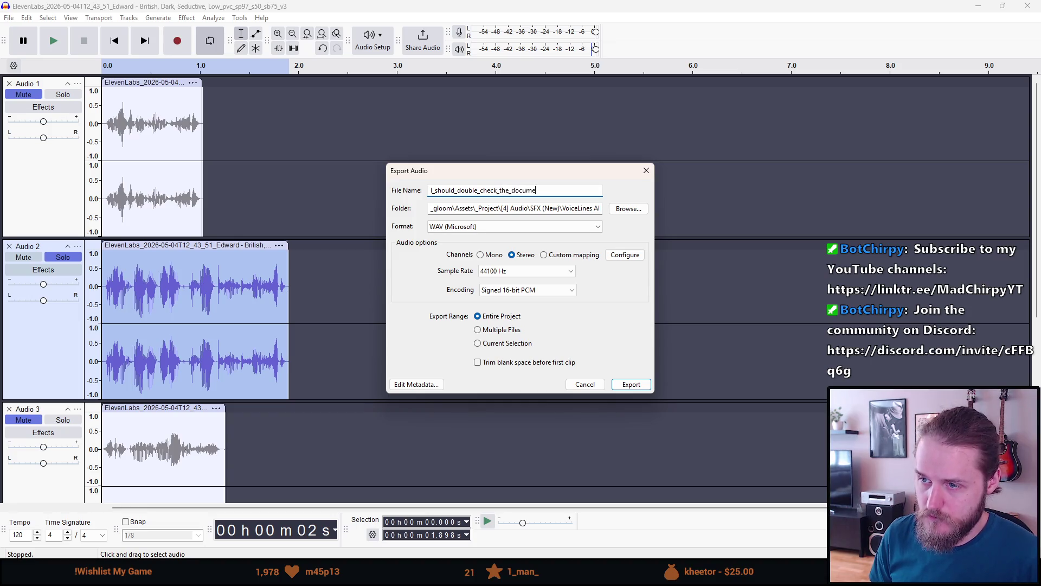
{"action": "type", "text": "nt_fiorst"}
{"action": "key", "text": "Return"}
{"action": "left_click", "coordinate": [34, 259]}
- Unsolo Audio 2, solo Audio 3, and play back its voice line
{"action": "left_click", "coordinate": [68, 259]}
{"action": "scroll", "coordinate": [146, 398], "scroll_direction": "down", "scroll_amount": 2}
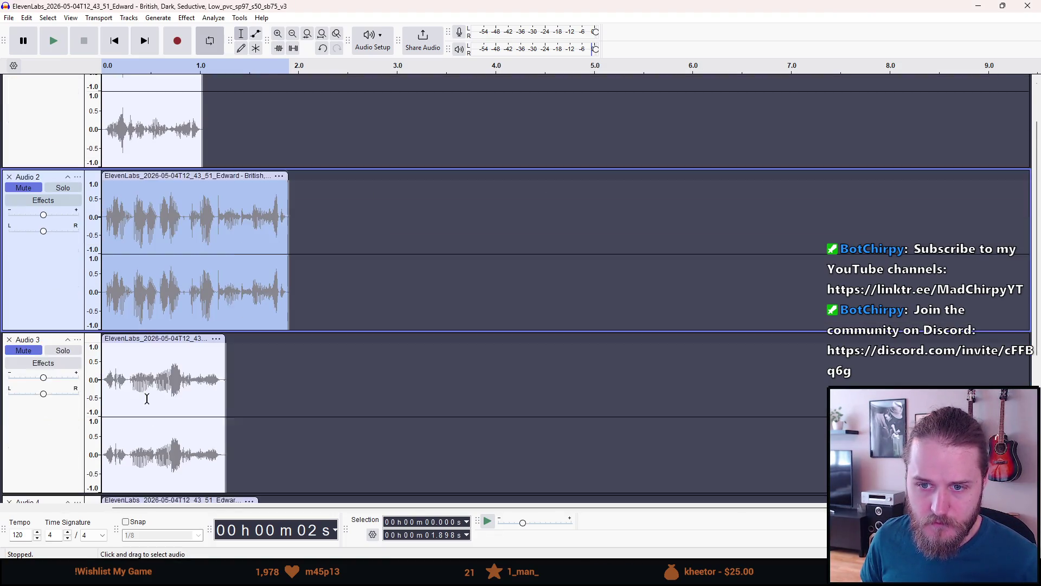
{"action": "scroll", "coordinate": [147, 398], "scroll_direction": "down", "scroll_amount": 1}
{"action": "left_click", "coordinate": [50, 317]}
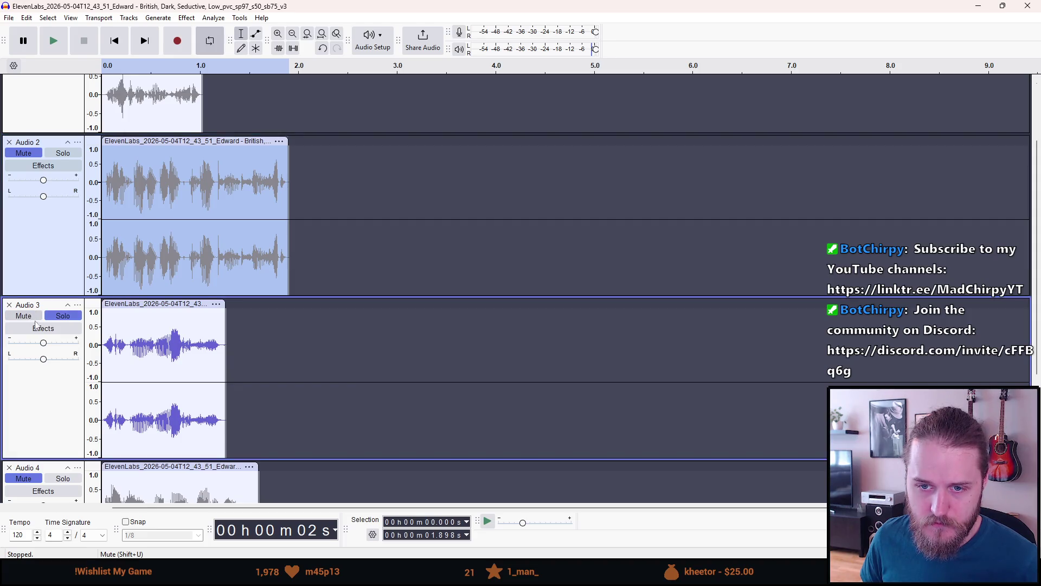
{"action": "double_click", "coordinate": [137, 338]}
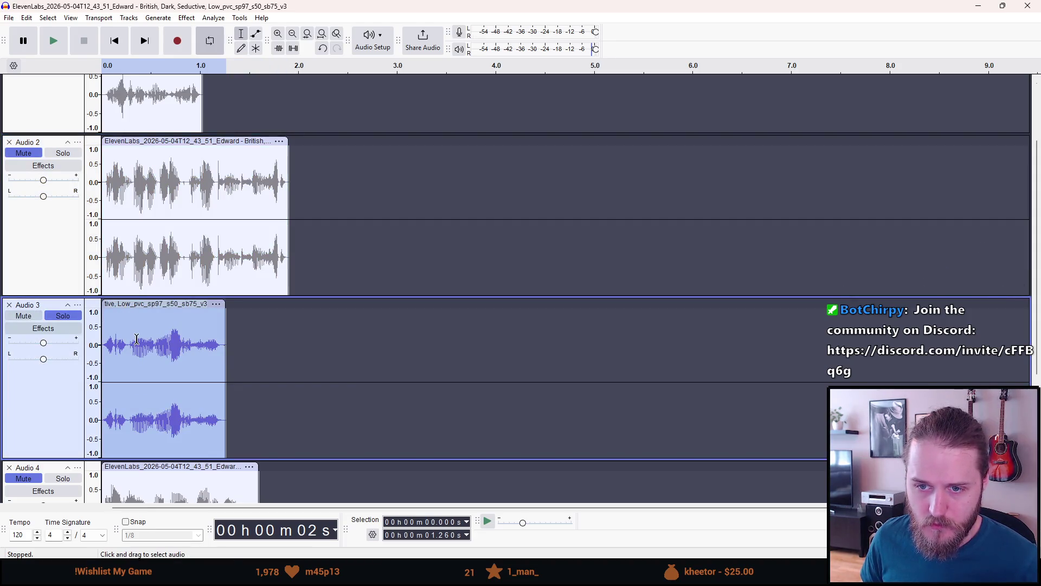
{"action": "left_click", "coordinate": [59, 40]}
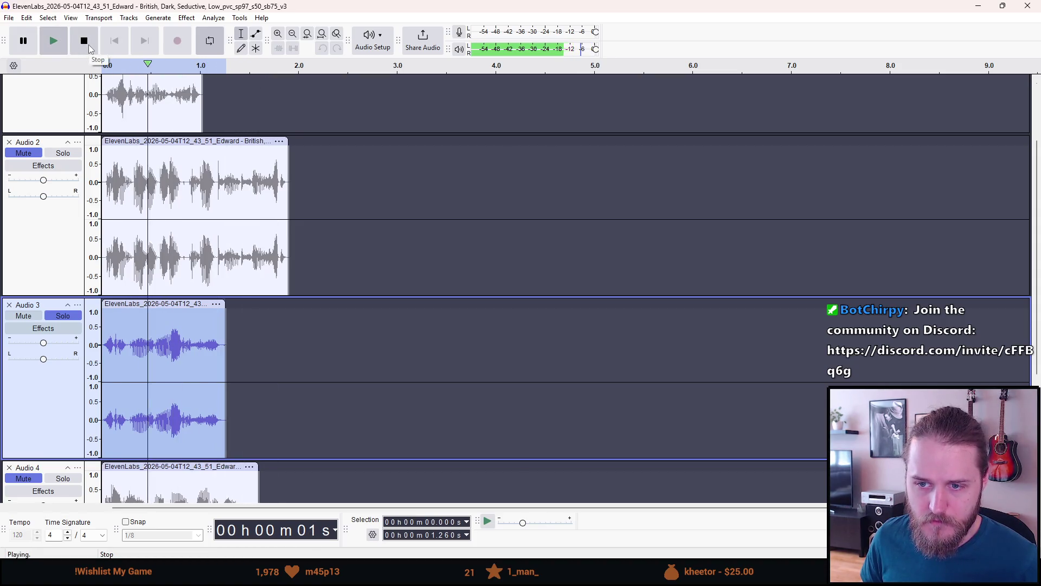
{"action": "left_click", "coordinate": [89, 45]}
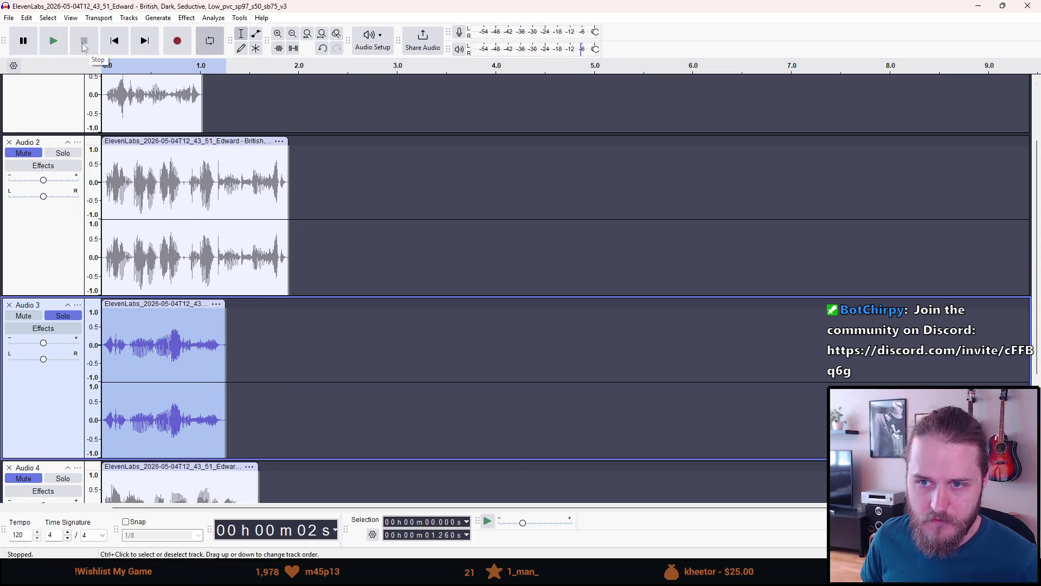
- Export the Audio 3 line to the computer as Something_is_missing_here
{"action": "left_click", "coordinate": [10, 18]}
{"action": "left_click", "coordinate": [32, 141]}
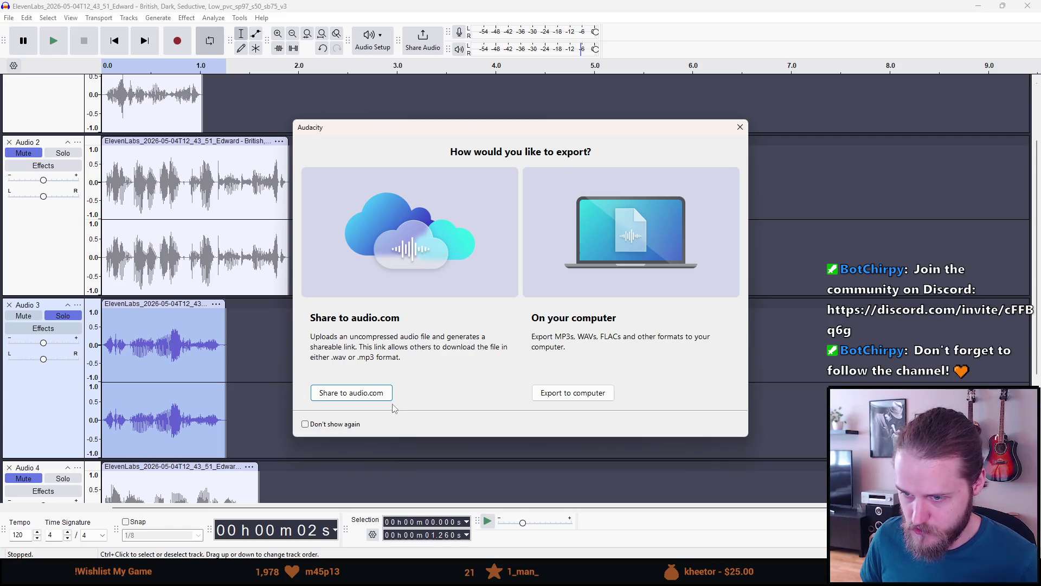
{"action": "left_click", "coordinate": [586, 400]}
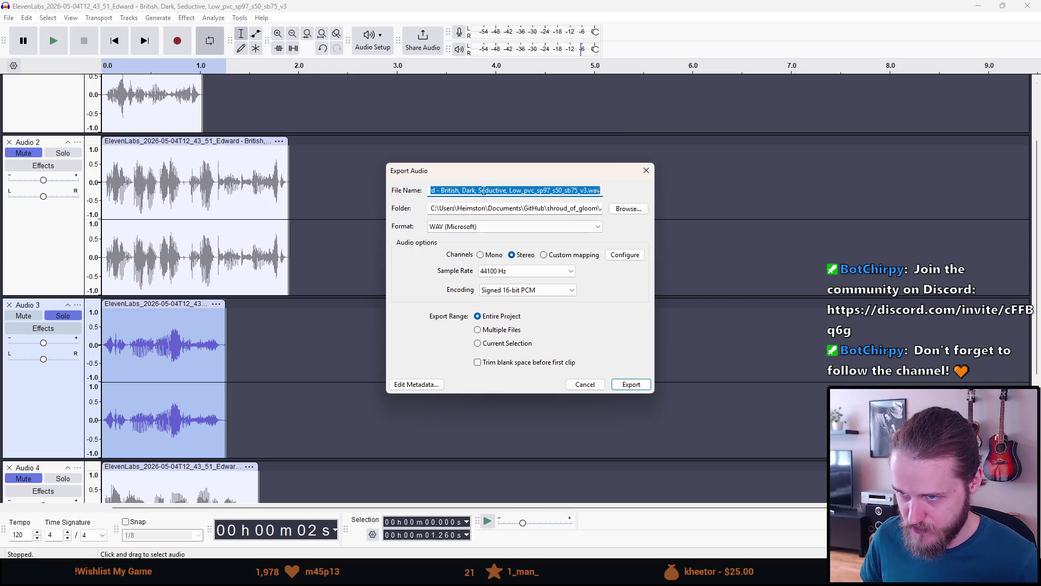
{"action": "double_click", "coordinate": [483, 191]}
{"action": "triple_click", "coordinate": [483, 191]}
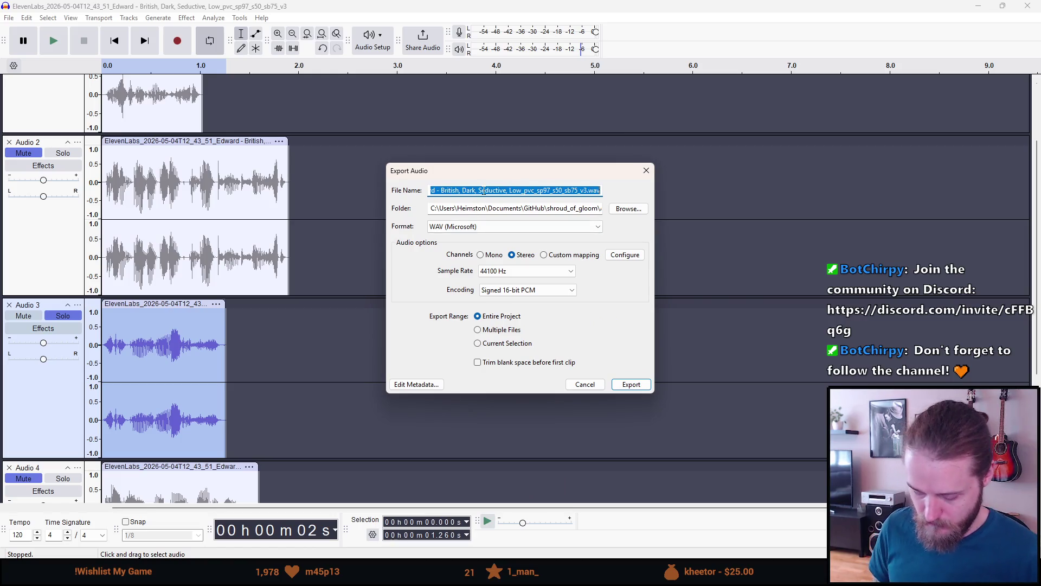
{"action": "type", "text": "Something_is_missing_here"}
{"action": "key", "text": "Return"}
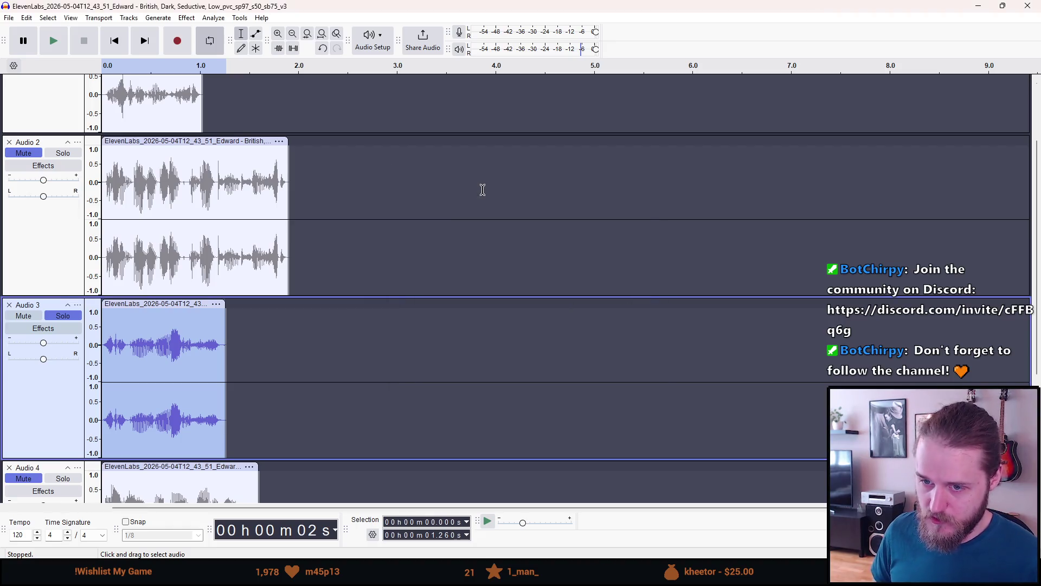
- Mute Audio 3, solo Audio 4, and play back its voice line
{"action": "left_click", "coordinate": [29, 321]}
{"action": "scroll", "coordinate": [33, 320], "scroll_direction": "down", "scroll_amount": 5}
{"action": "left_click", "coordinate": [63, 270]}
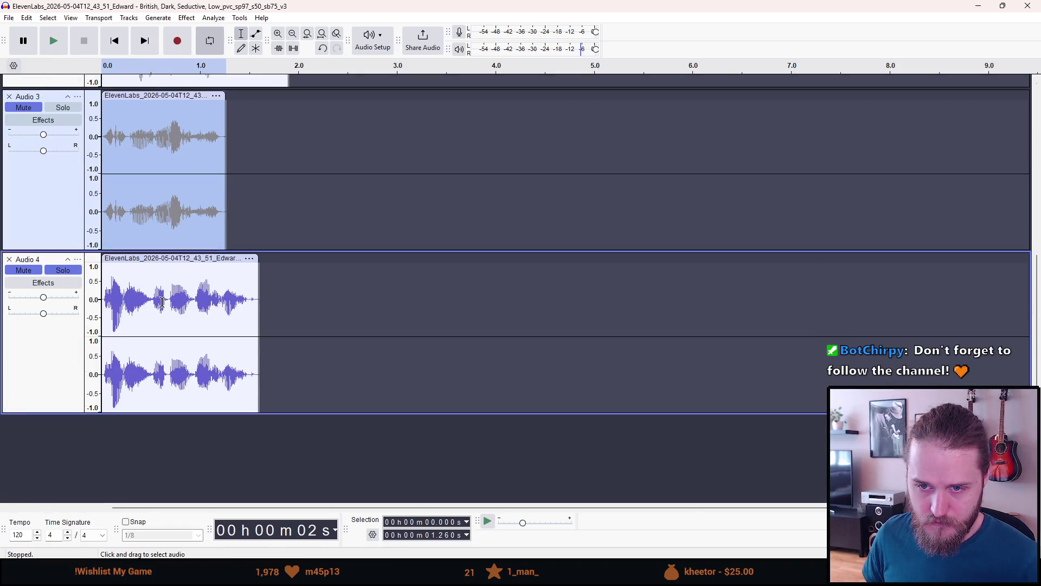
{"action": "double_click", "coordinate": [162, 302]}
{"action": "left_click", "coordinate": [56, 41]}
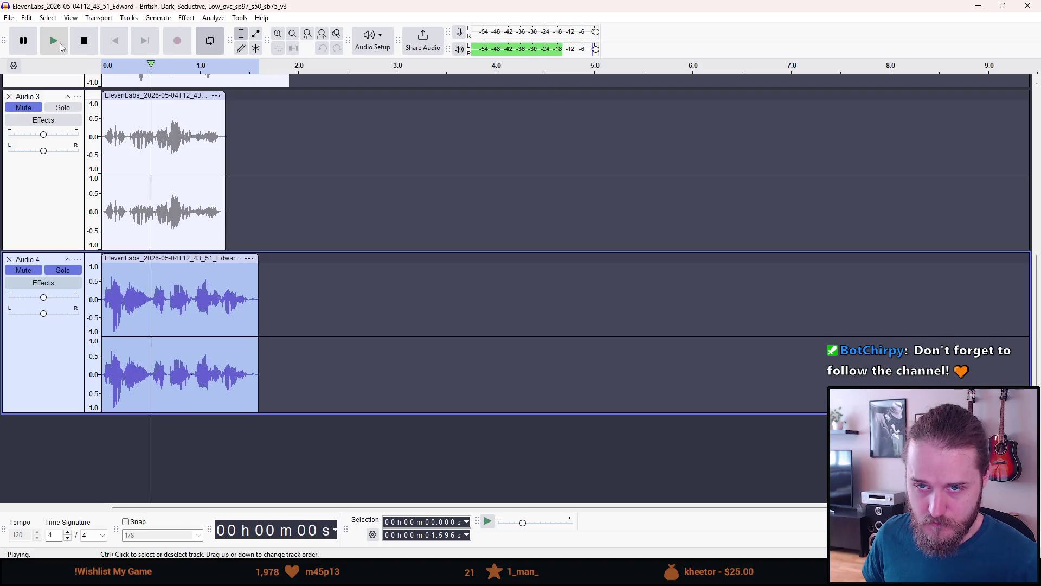
{"action": "left_click", "coordinate": [91, 46]}
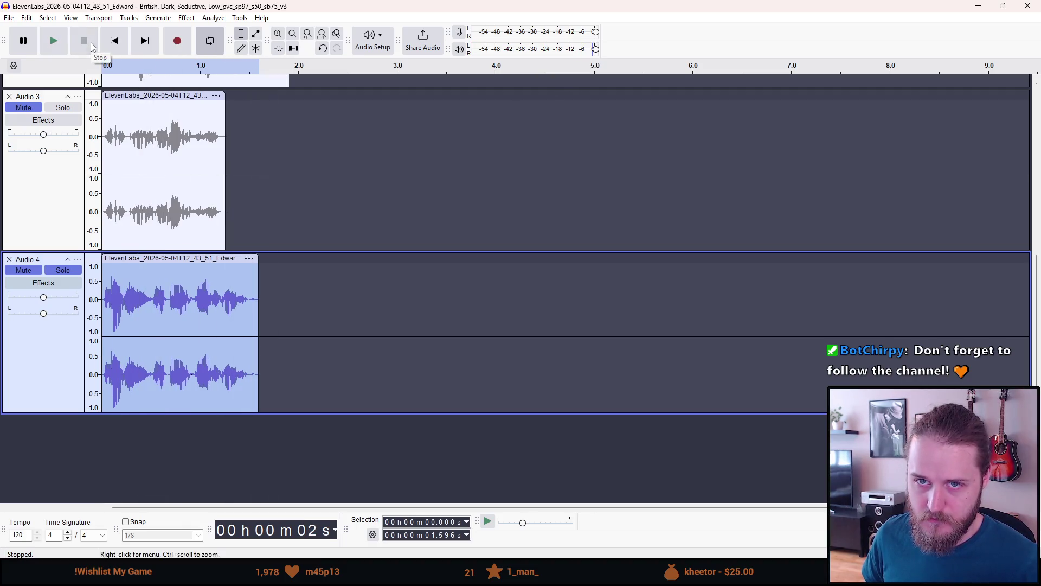
{"action": "key", "text": "alt+Tab"}
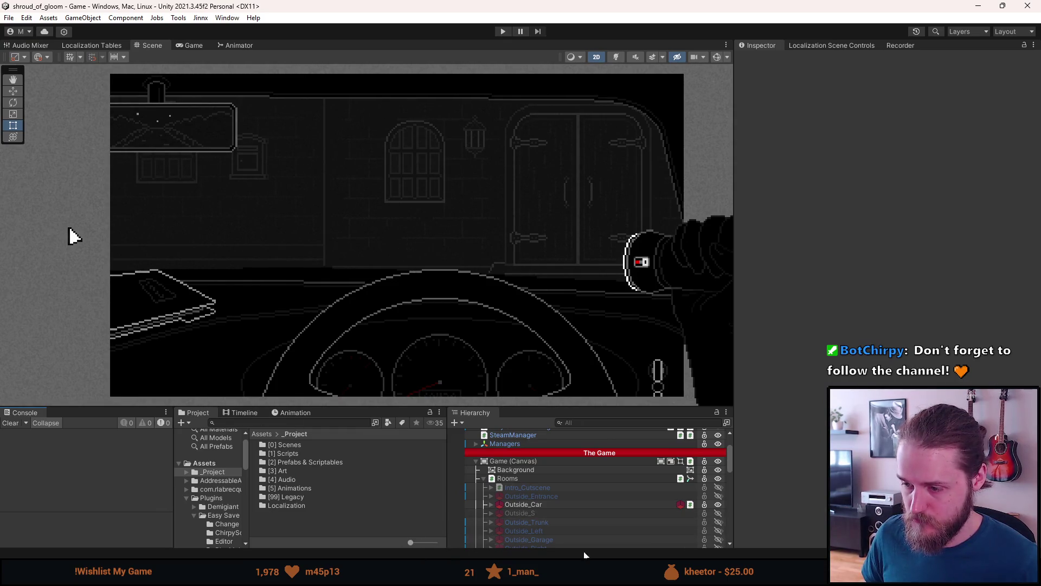
{"action": "key", "text": "alt+Tab"}
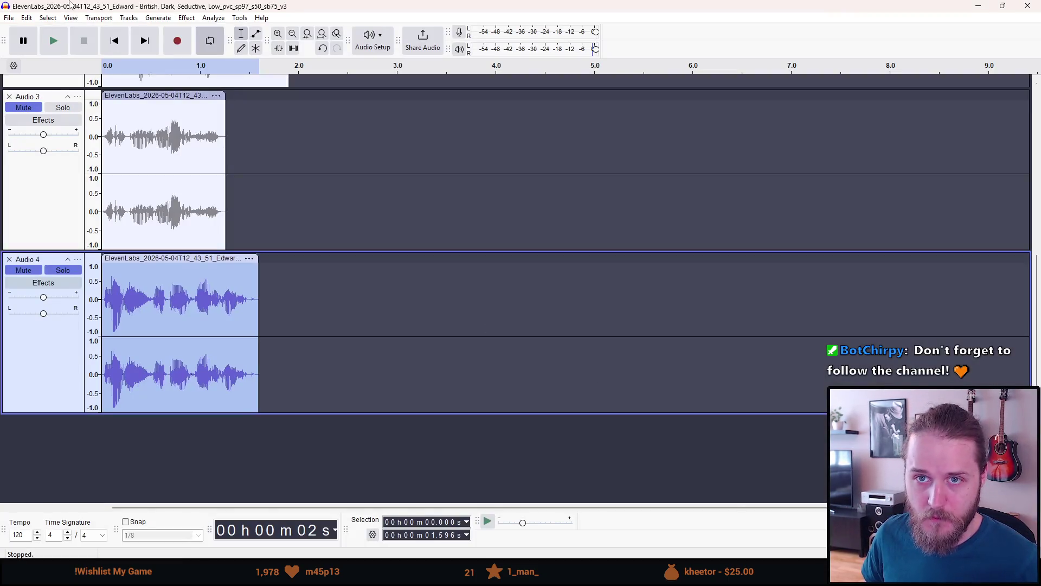
- Export the Audio 4 line as This_has_been_boarded_up, then minimise Audacity
{"action": "left_click", "coordinate": [16, 18]}
{"action": "left_click", "coordinate": [43, 139]}
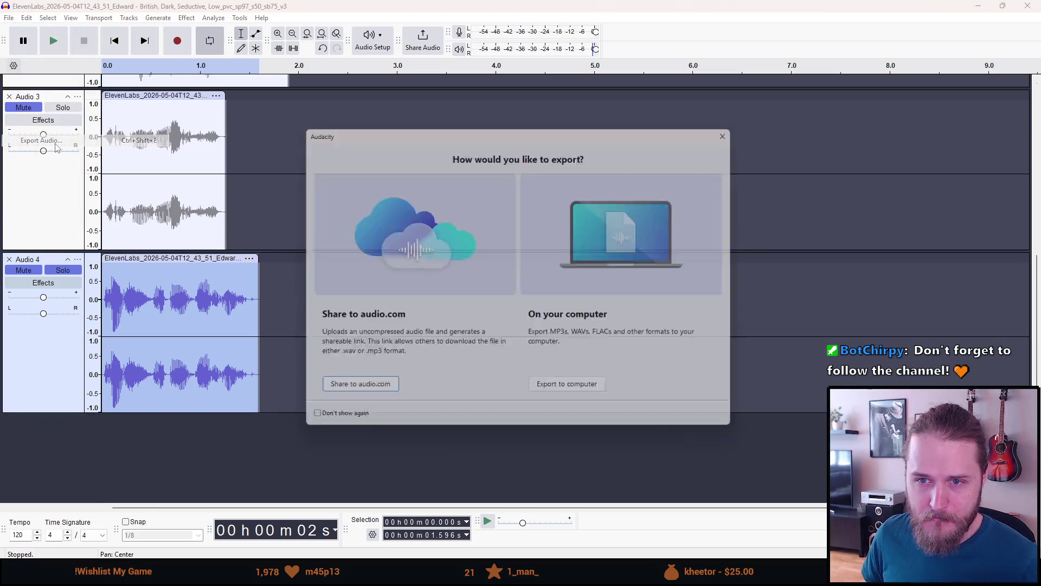
{"action": "left_click", "coordinate": [584, 395]}
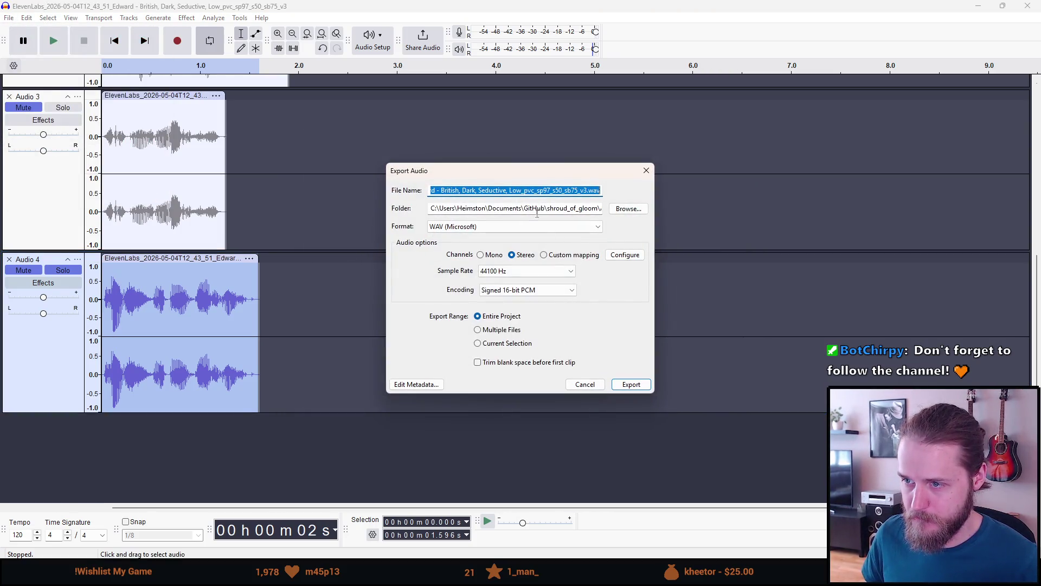
{"action": "left_click", "coordinate": [501, 190]}
{"action": "key", "text": "ctrl+a"}
{"action": "type", "text": "Th"}
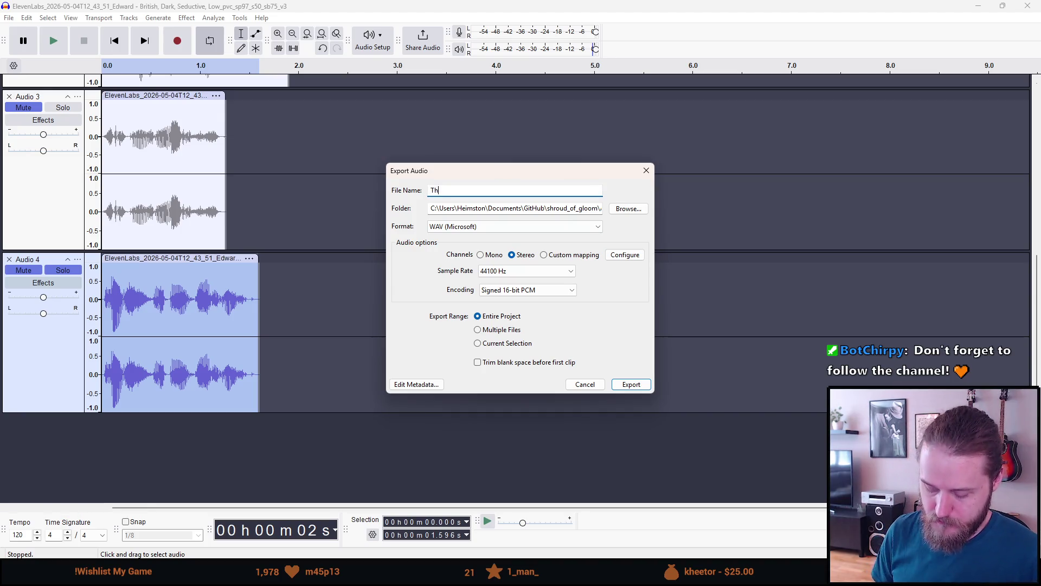
{"action": "type", "text": "is_har"}
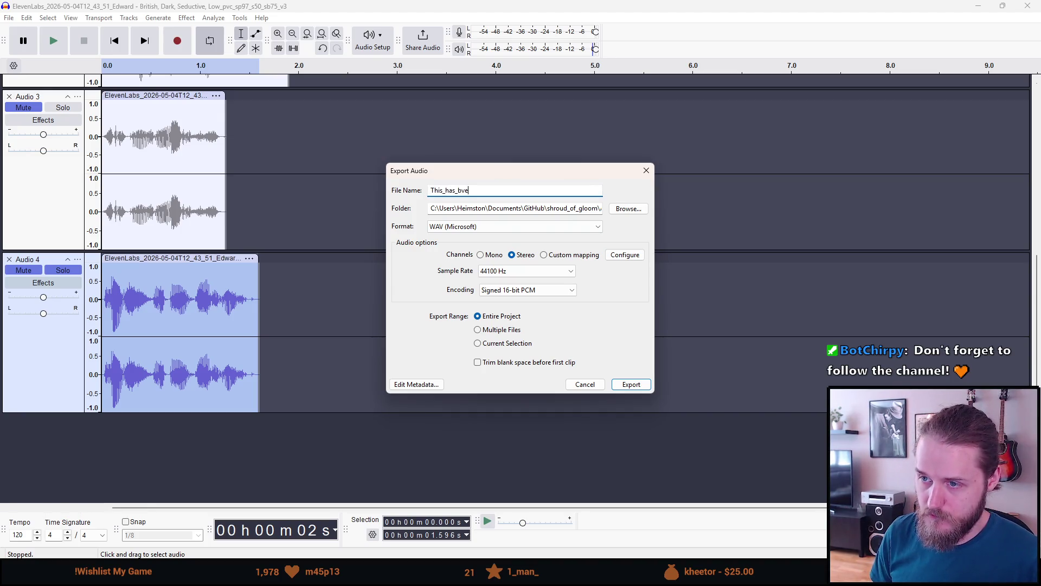
{"action": "type", "text": "ded_up"}
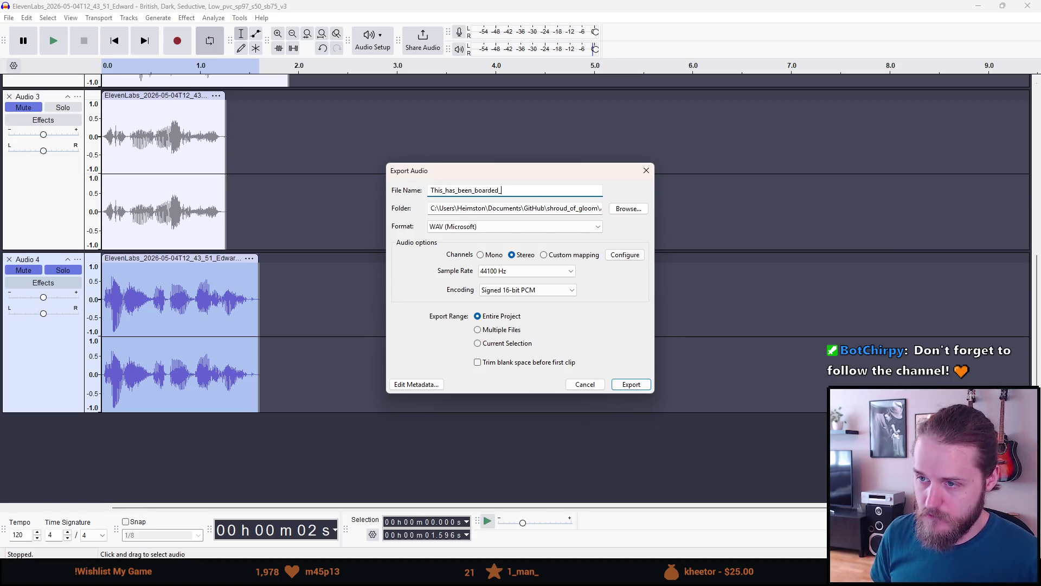
{"action": "key", "text": "Return"}
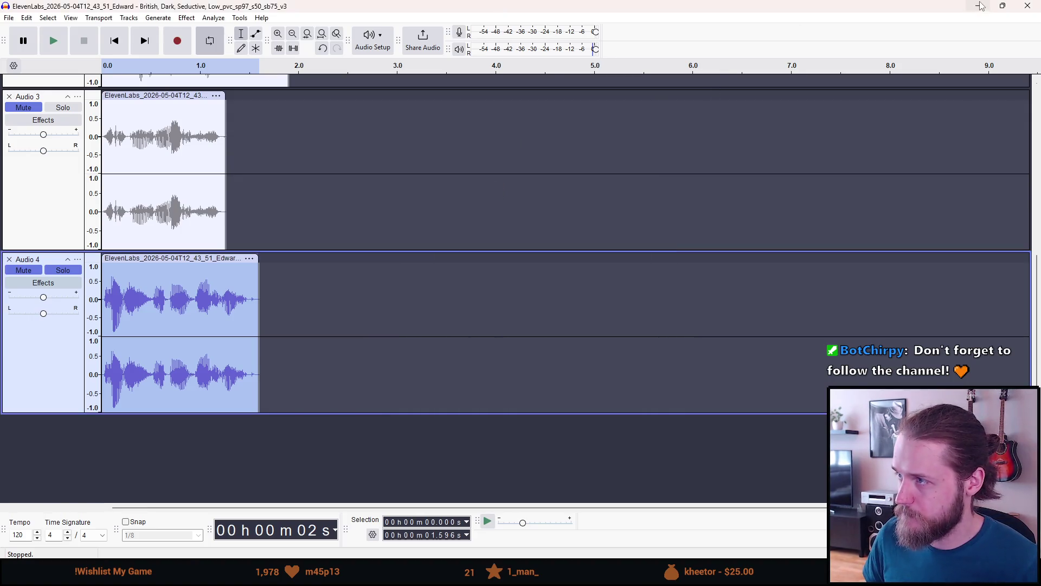
{"action": "left_click", "coordinate": [977, 5]}
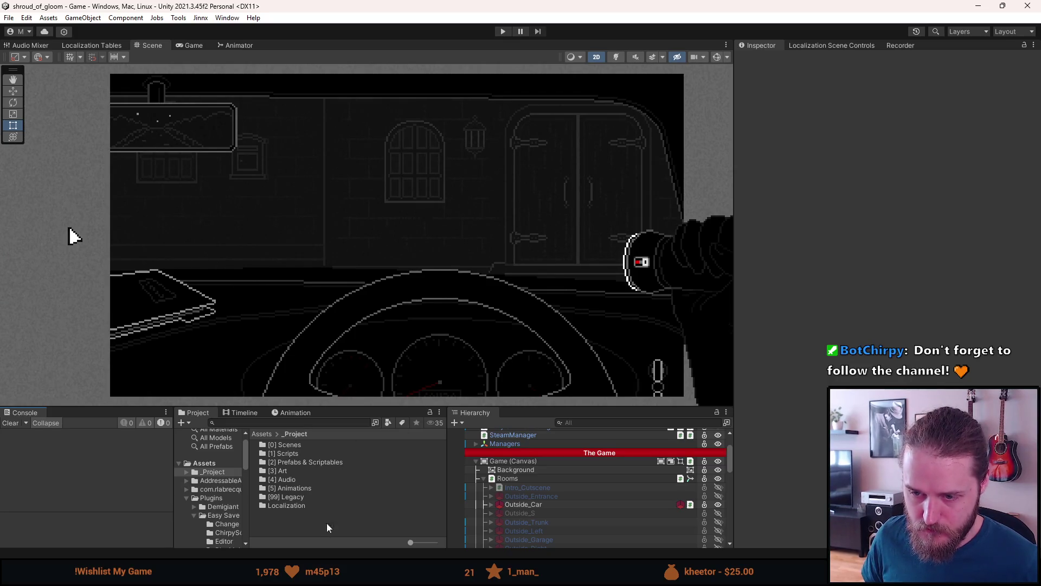
- In [4] Audio > SFX (New) > VoiceLines AI, create a new SFX asset via Create > Audio > SFX
{"action": "left_click_drag", "start_coordinate": [325, 406], "coordinate": [320, 355]}
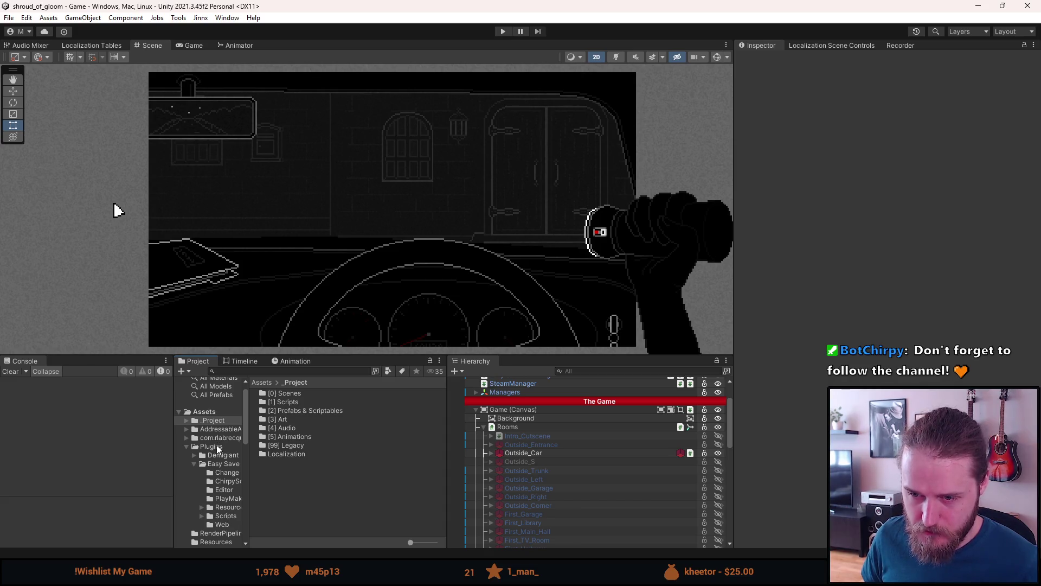
{"action": "double_click", "coordinate": [287, 425]}
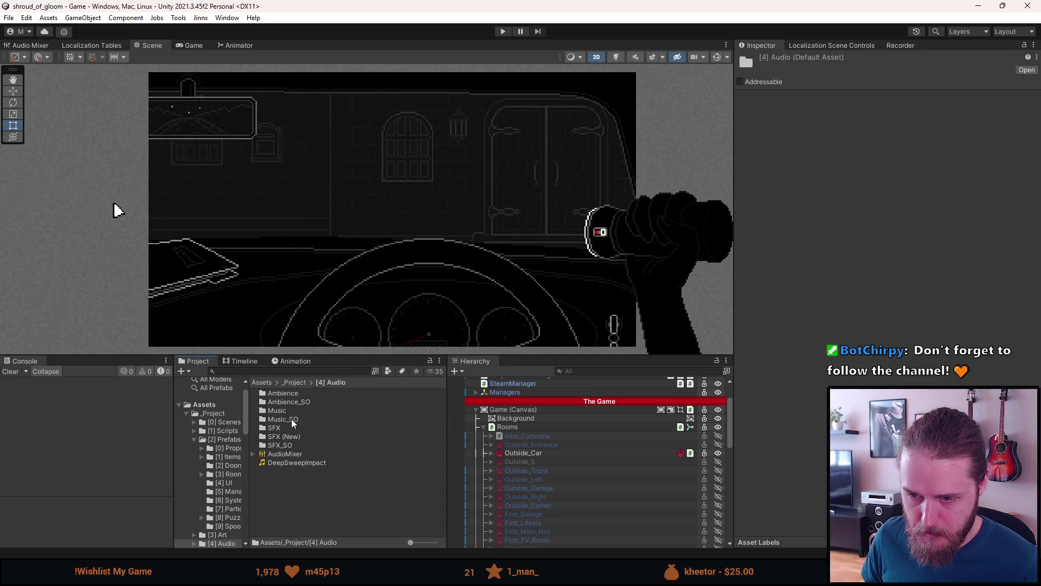
{"action": "double_click", "coordinate": [289, 435]}
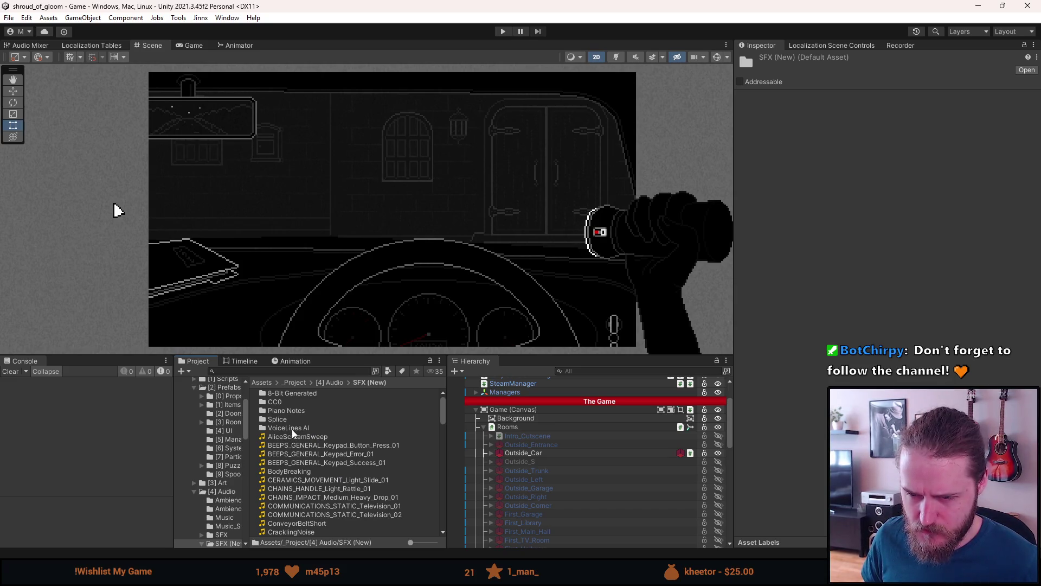
{"action": "double_click", "coordinate": [291, 430]}
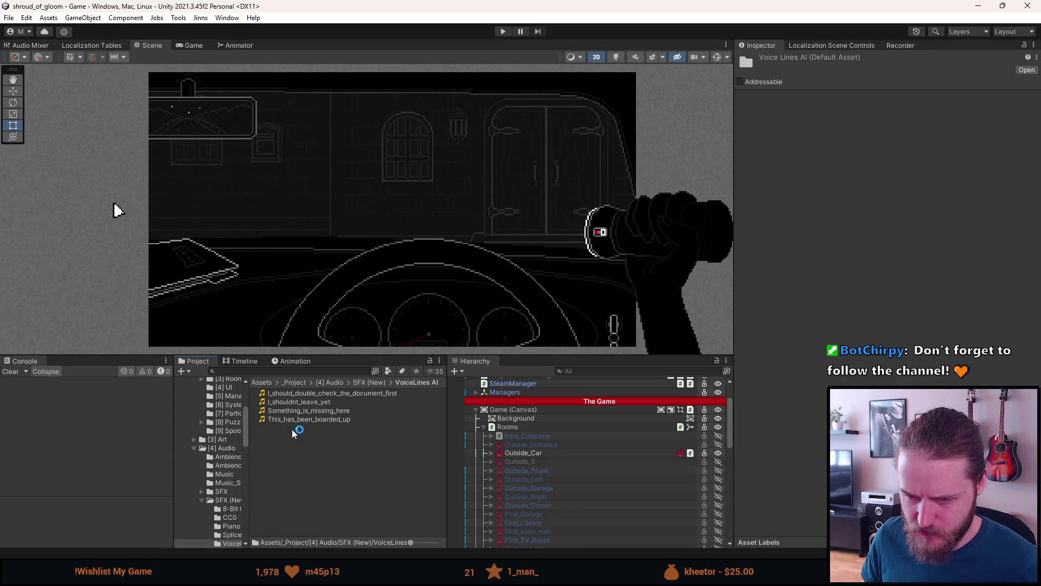
{"action": "right_click", "coordinate": [293, 461]}
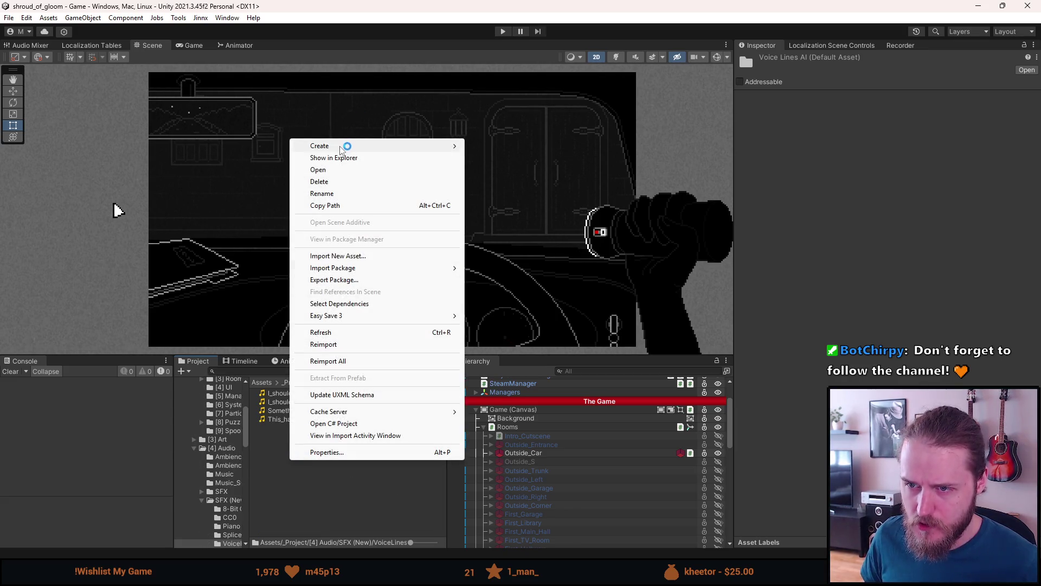
{"action": "mouse_move", "coordinate": [344, 147]}
{"action": "mouse_move", "coordinate": [515, 64]}
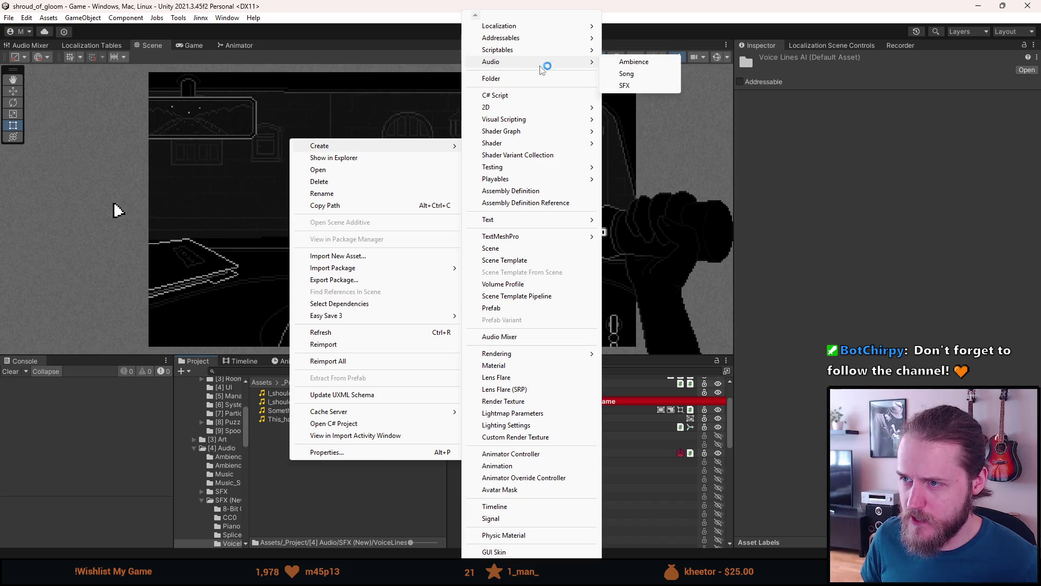
{"action": "left_click", "coordinate": [625, 85]}
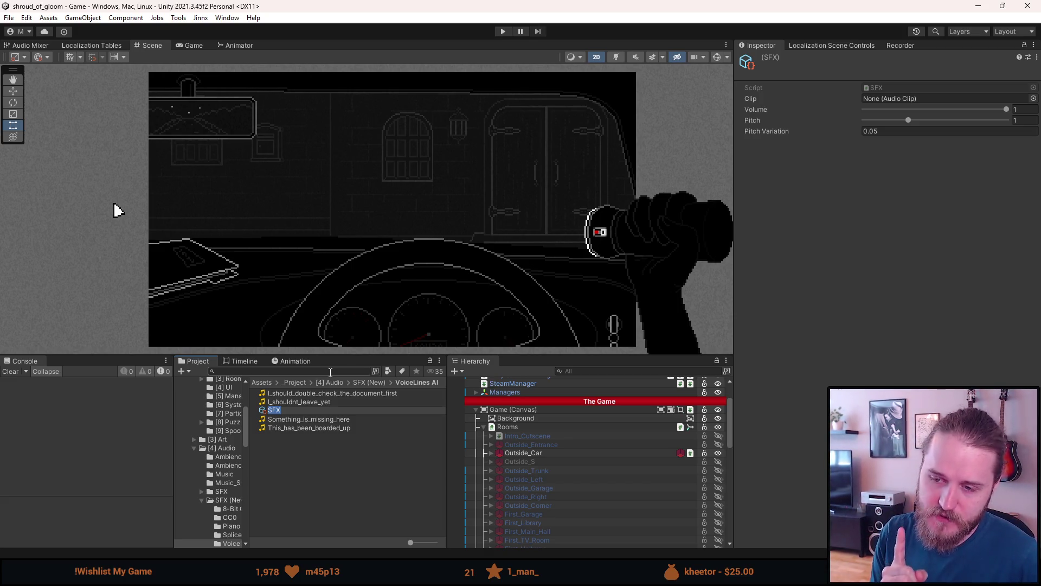
{"action": "key", "text": "End"}
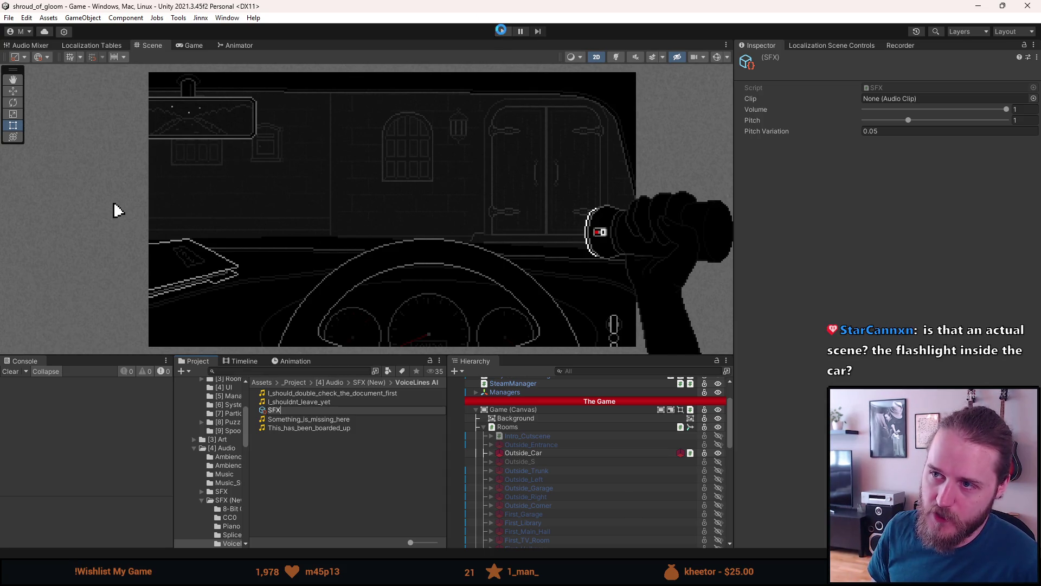
- Accept SFX as the asset name, then briefly test-run the game and exit Play mode
{"action": "key", "text": "Return"}
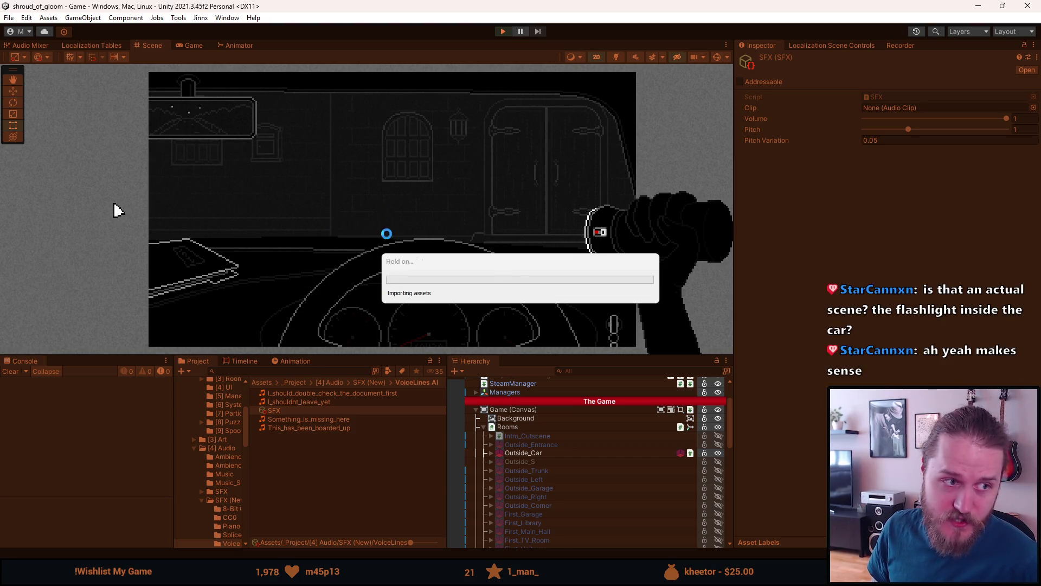
{"action": "key", "text": "ctrl+p"}
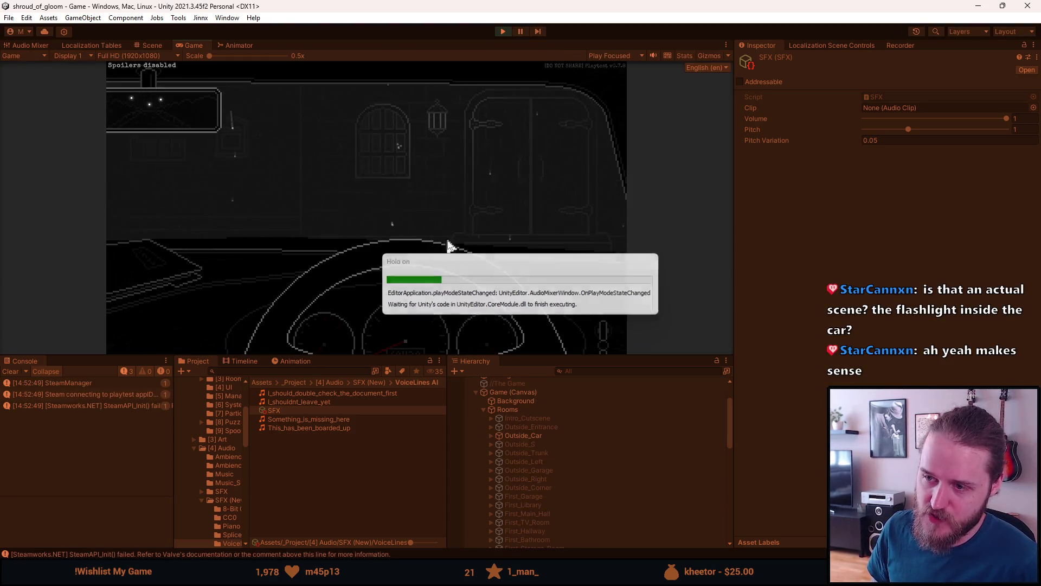
{"action": "key", "text": "Escape"}
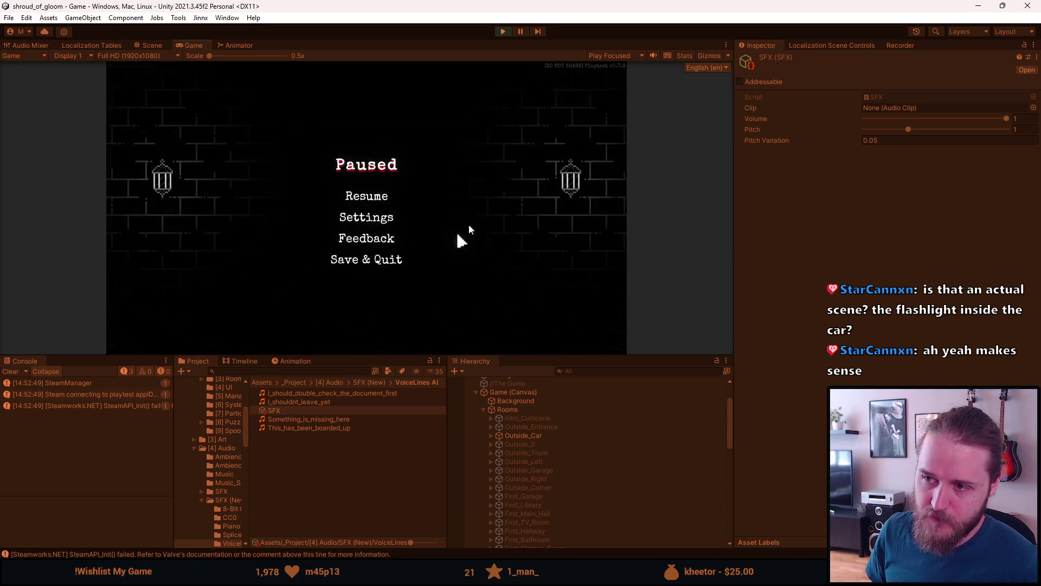
{"action": "left_click", "coordinate": [503, 31]}
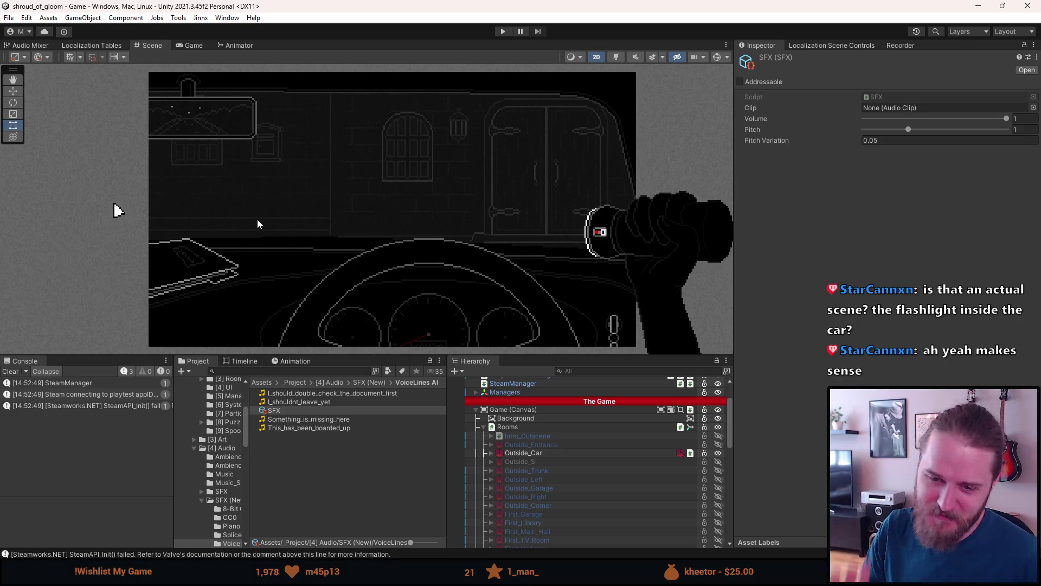
- Rename the SFX asset to VOICE_Shouldnt_leave
{"action": "right_click", "coordinate": [287, 410]}
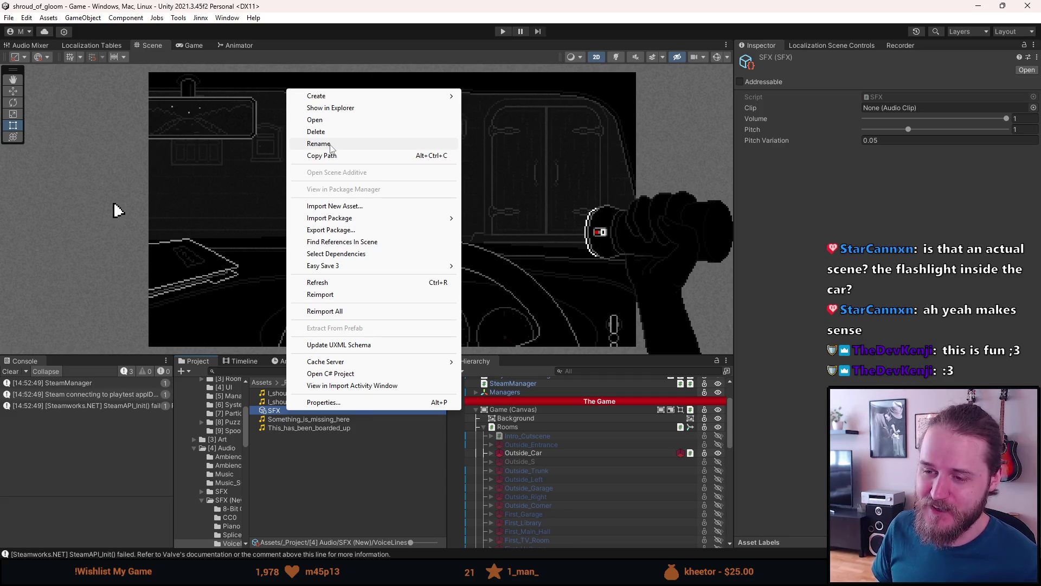
{"action": "left_click", "coordinate": [330, 144]}
{"action": "key", "text": "Right"}
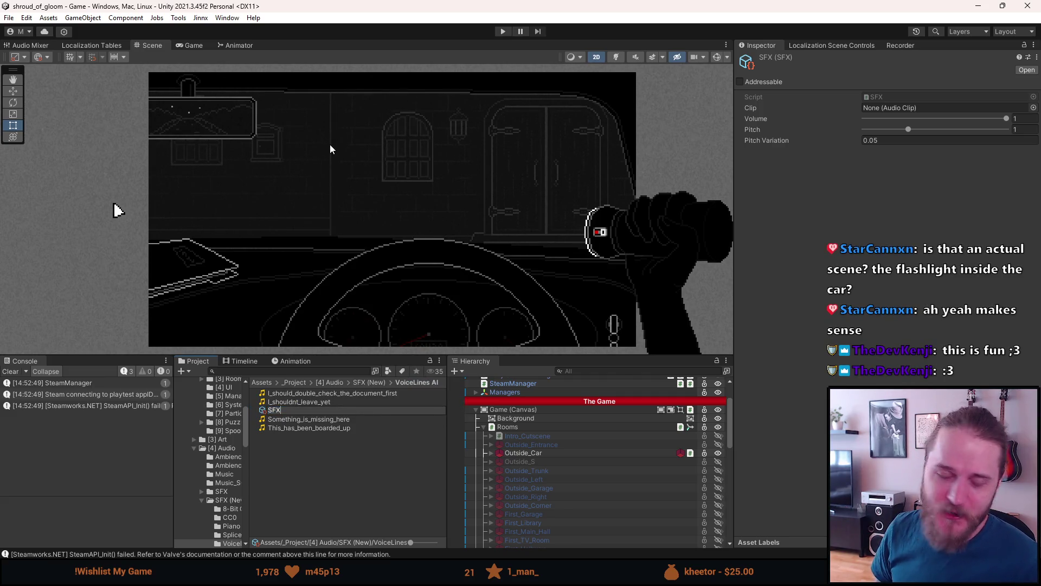
{"action": "key", "text": "BackSpace"}
{"action": "key", "text": "BackSpace"}
{"action": "key", "text": "BackSpace"}
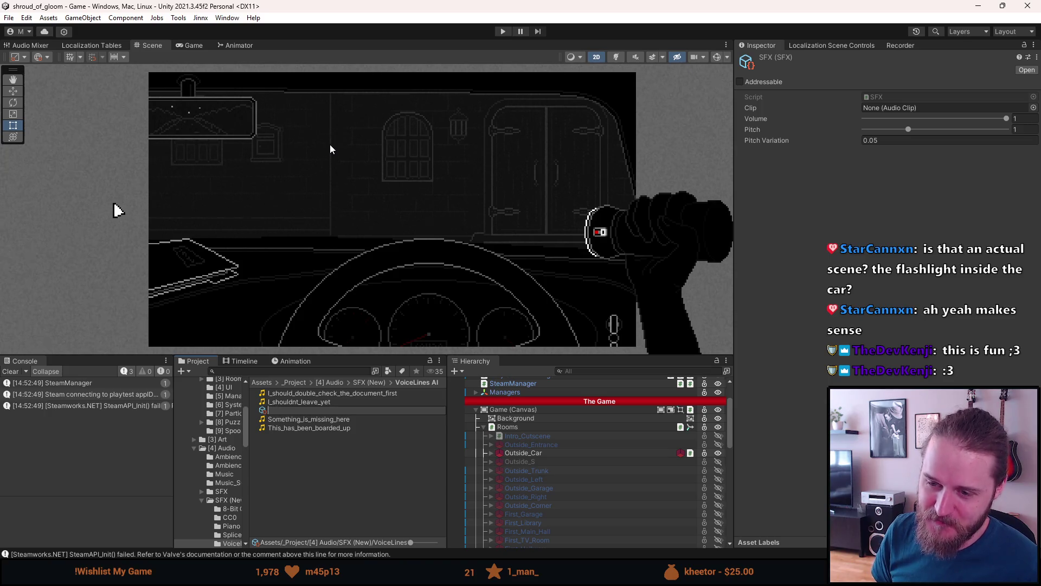
{"action": "type", "text": "V"}
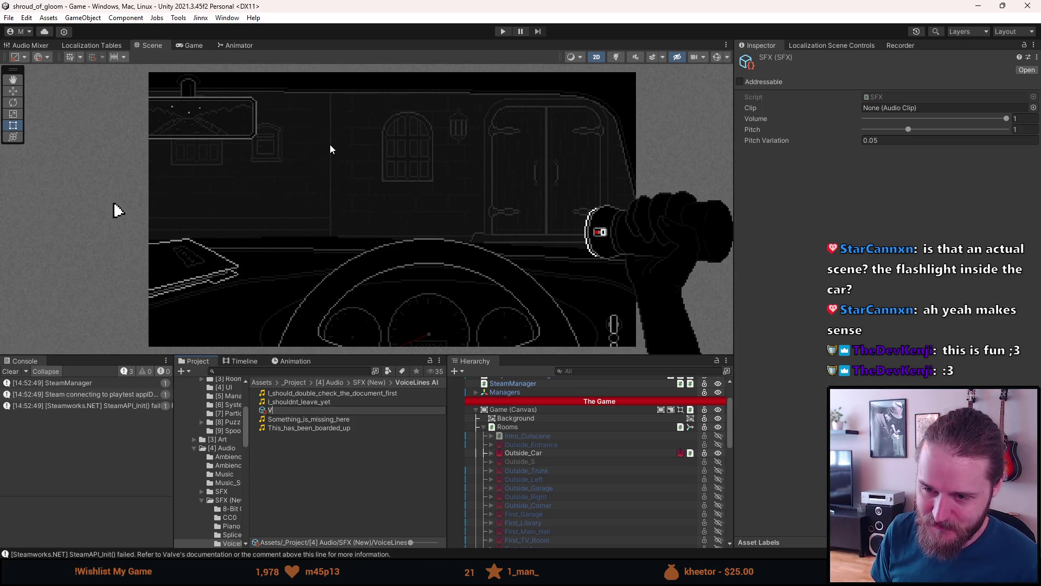
{"action": "type", "text": "oi"}
{"action": "type", "text": "OICE_"}
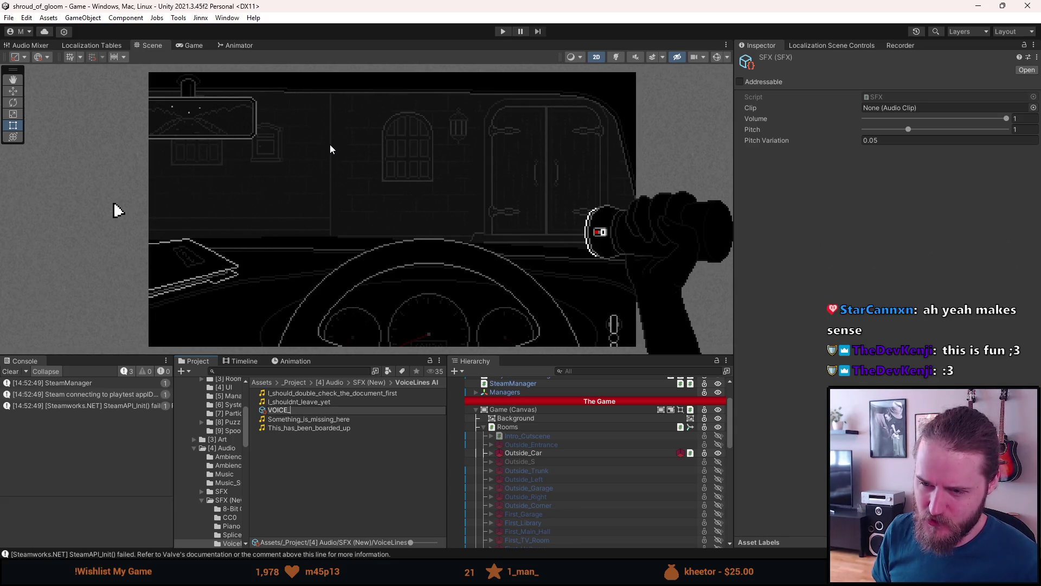
{"action": "type", "text": "Shouldnt"}
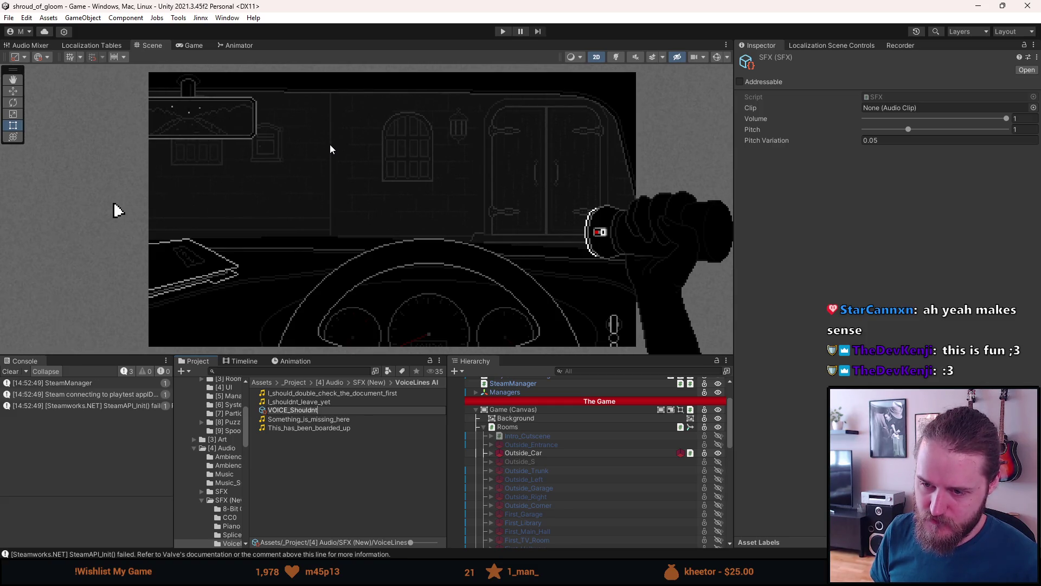
{"action": "type", "text": "_leave"}
{"action": "key", "text": "Return"}
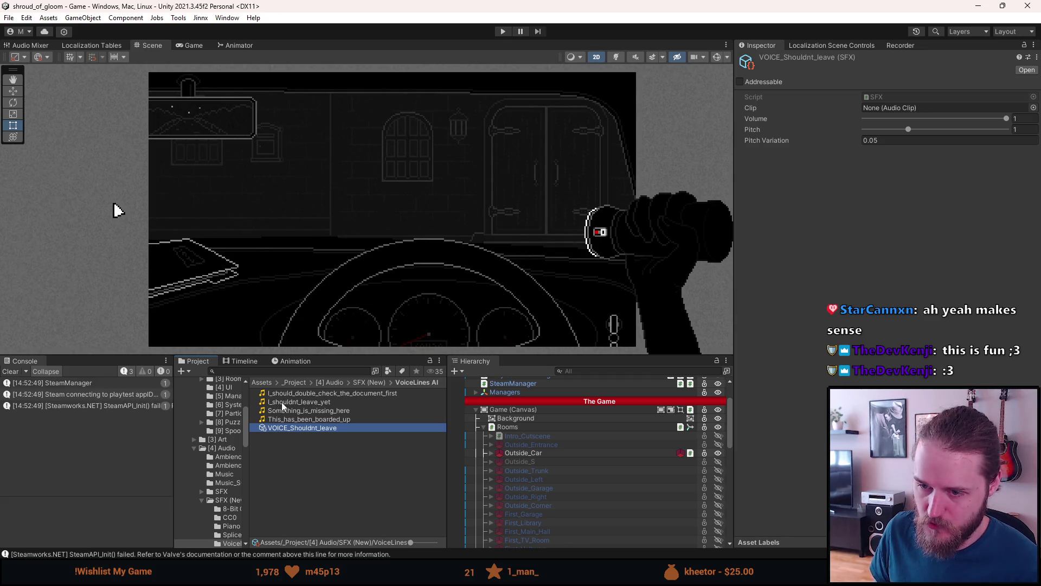
- Assign the I_shouldnt_leave_yet clip with Pitch Variation 0, then duplicate the asset
{"action": "mouse_move", "coordinate": [282, 402]}
{"action": "left_mouse_down"}
{"action": "mouse_move", "coordinate": [676, 358]}
{"action": "mouse_move", "coordinate": [904, 109]}
{"action": "left_mouse_up"}
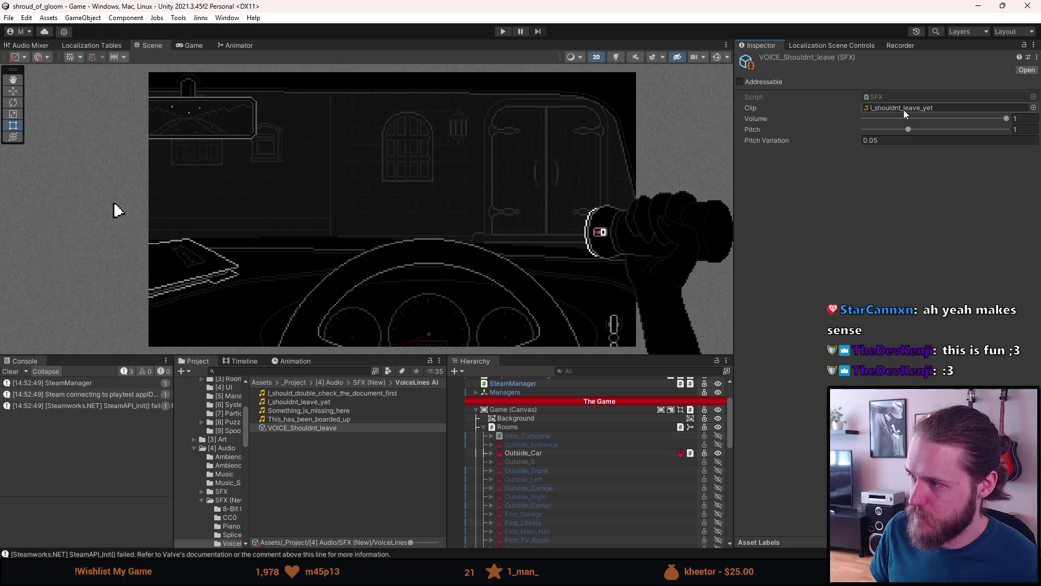
{"action": "left_click", "coordinate": [868, 140]}
{"action": "type", "text": "0"}
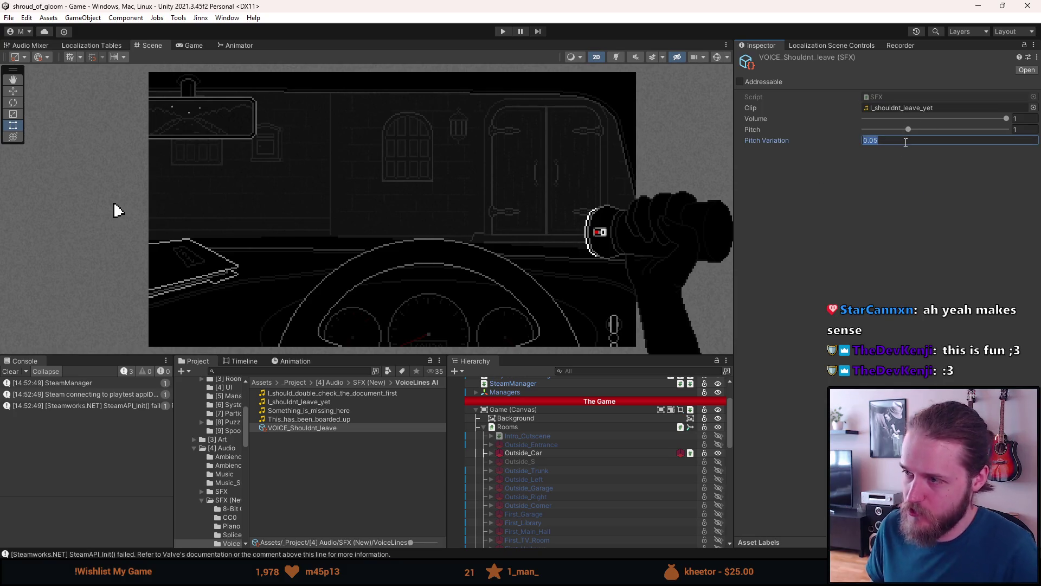
{"action": "key", "text": "Return"}
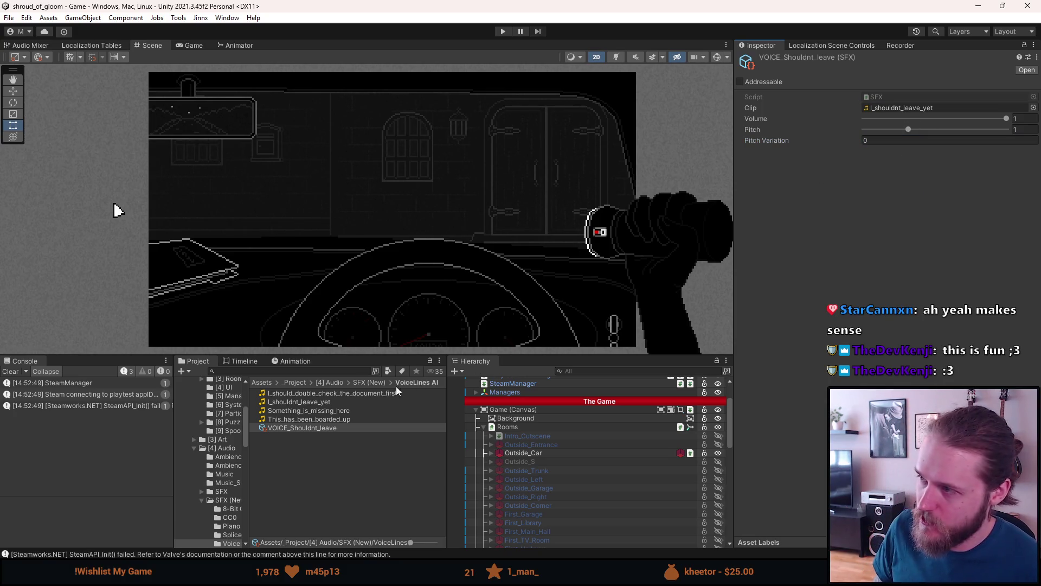
{"action": "left_click", "coordinate": [297, 429]}
{"action": "key", "text": "ctrl+d"}
{"action": "right_click", "coordinate": [305, 431]}
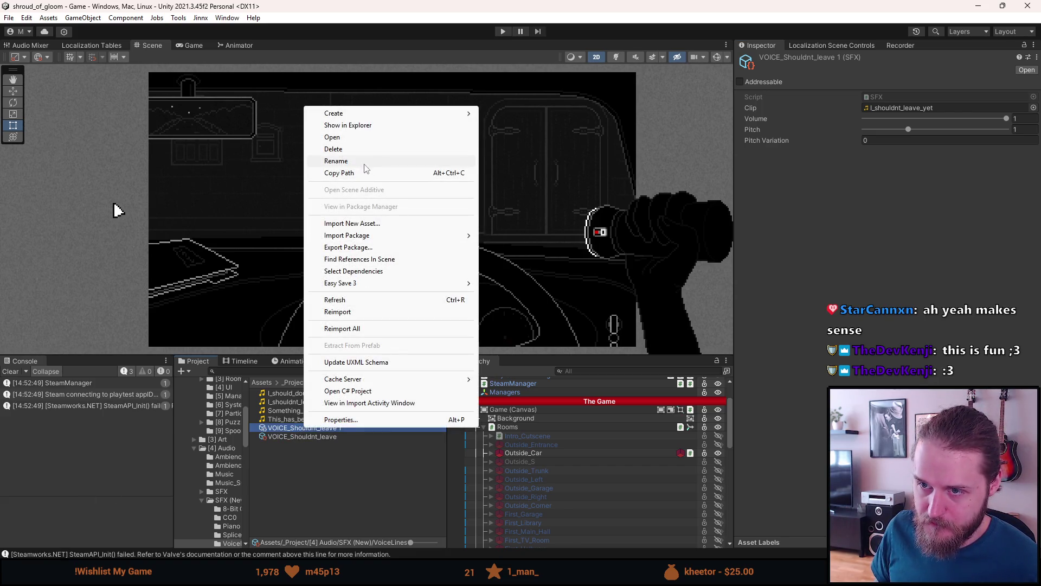
- Rename the duplicate to VOICE_double_check and assign the double-check voice clip
{"action": "left_click", "coordinate": [363, 161]}
{"action": "key", "text": "BackSpace"}
{"action": "key", "text": "BackSpace"}
{"action": "key", "text": "BackSpace"}
{"action": "key", "text": "BackSpace"}
{"action": "key", "text": "BackSpace"}
{"action": "key", "text": "BackSpace"}
{"action": "type", "text": "VOICE_"}
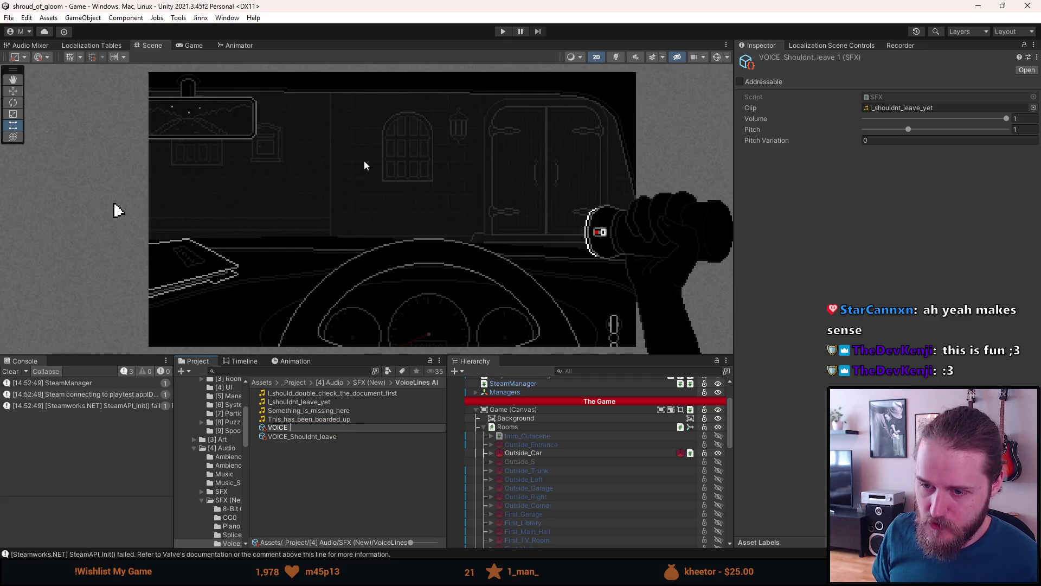
{"action": "type", "text": "double_check"}
{"action": "key", "text": "Return"}
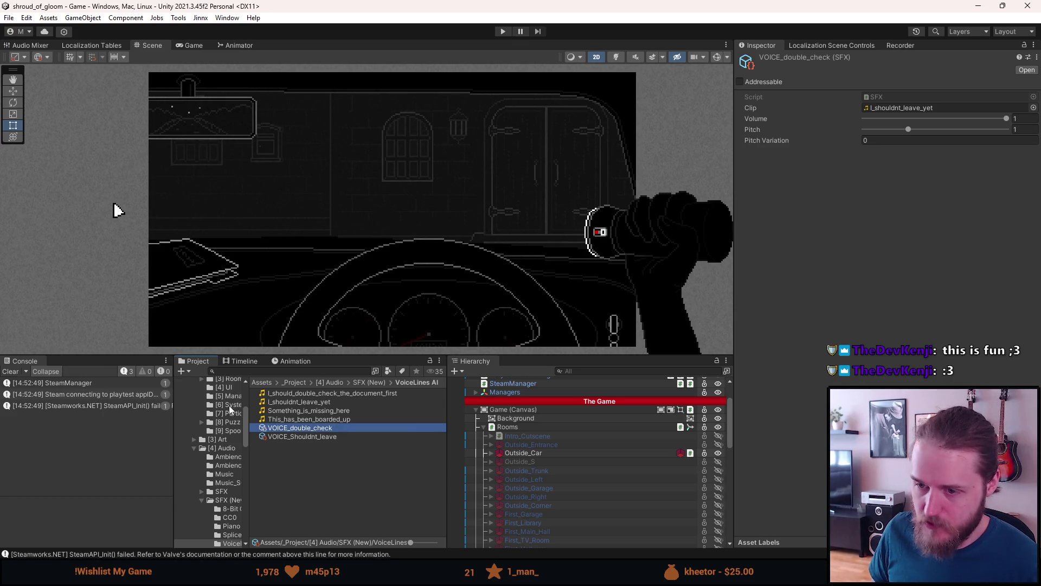
{"action": "mouse_move", "coordinate": [307, 394]}
{"action": "left_mouse_down"}
{"action": "mouse_move", "coordinate": [934, 180]}
{"action": "mouse_move", "coordinate": [919, 107]}
{"action": "left_mouse_up"}
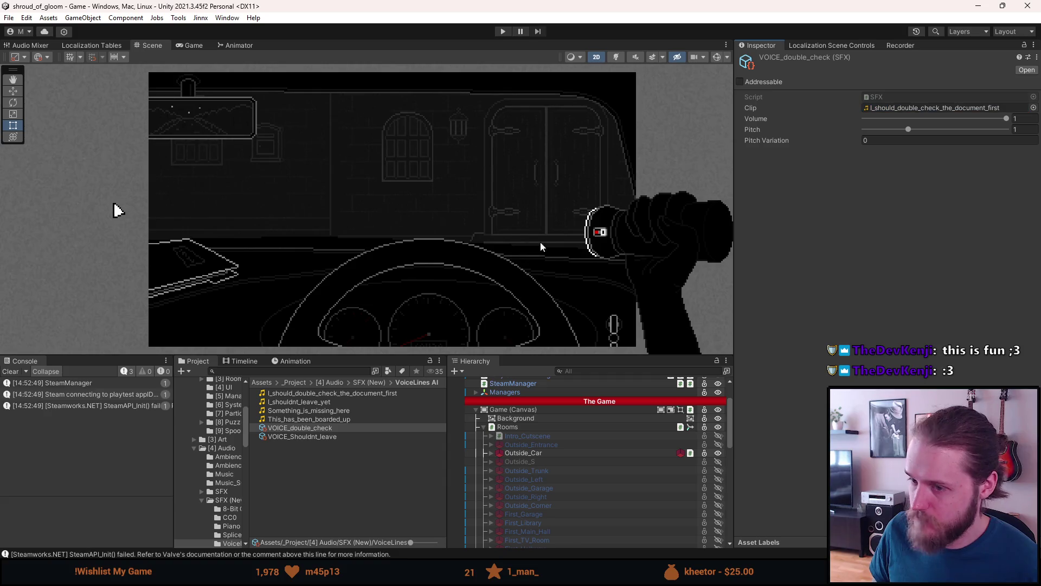
- Make another copy named VOICE_Something_Missing using the Something_is_missing_here clip
{"action": "left_click", "coordinate": [301, 437]}
{"action": "key", "text": "ctrl+d"}
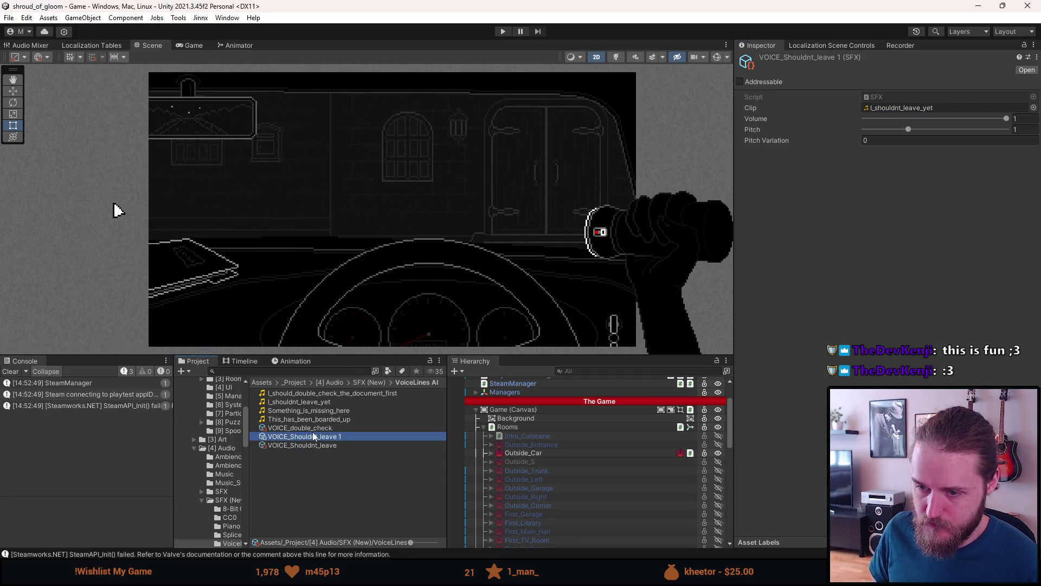
{"action": "right_click", "coordinate": [312, 432]}
{"action": "left_click", "coordinate": [356, 164]}
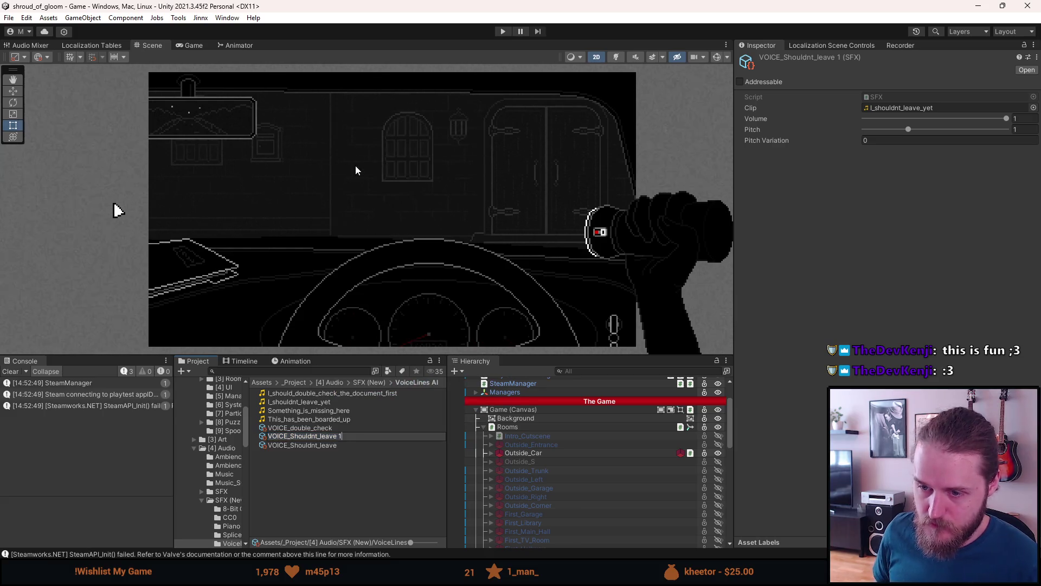
{"action": "key", "text": "BackSpace"}
{"action": "key", "text": "BackSpace"}
{"action": "key", "text": "BackSpace"}
{"action": "type", "text": "Something_Missing"}
{"action": "key", "text": "Return"}
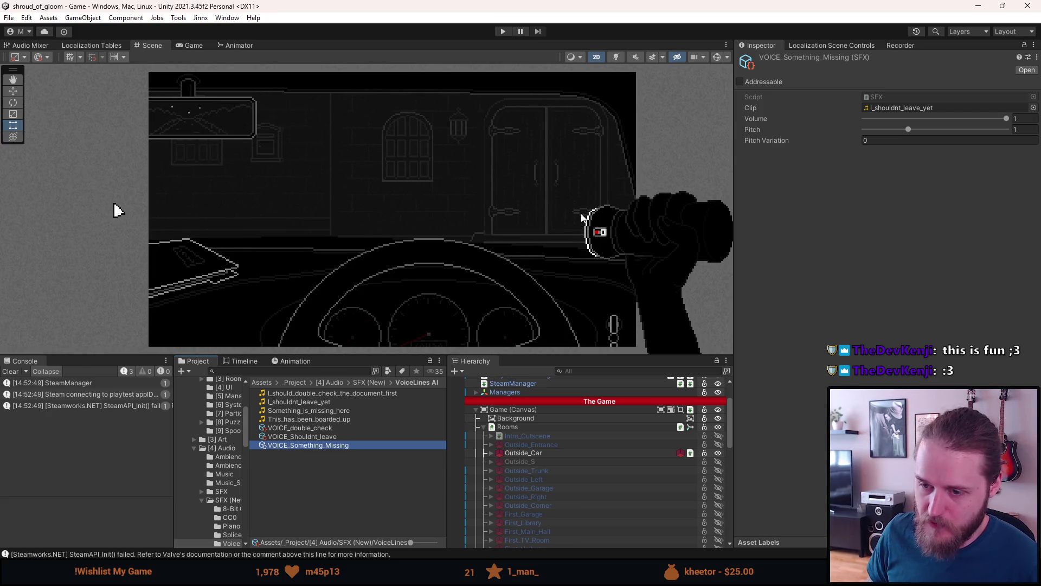
{"action": "mouse_move", "coordinate": [316, 411]}
{"action": "left_mouse_down"}
{"action": "mouse_move", "coordinate": [670, 334]}
{"action": "mouse_move", "coordinate": [937, 83]}
{"action": "mouse_move", "coordinate": [920, 108]}
{"action": "left_mouse_up"}
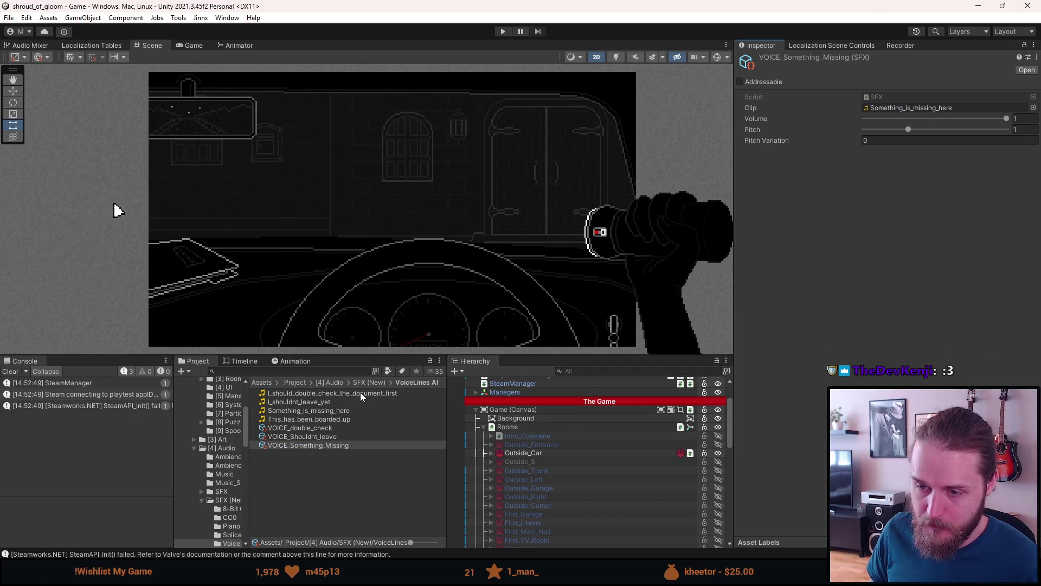
- Duplicate it into VOICE_Boarded_Up with the This_has_been_boarded_up clip, then review the assigned clips
{"action": "key", "text": "ctrl+d"}
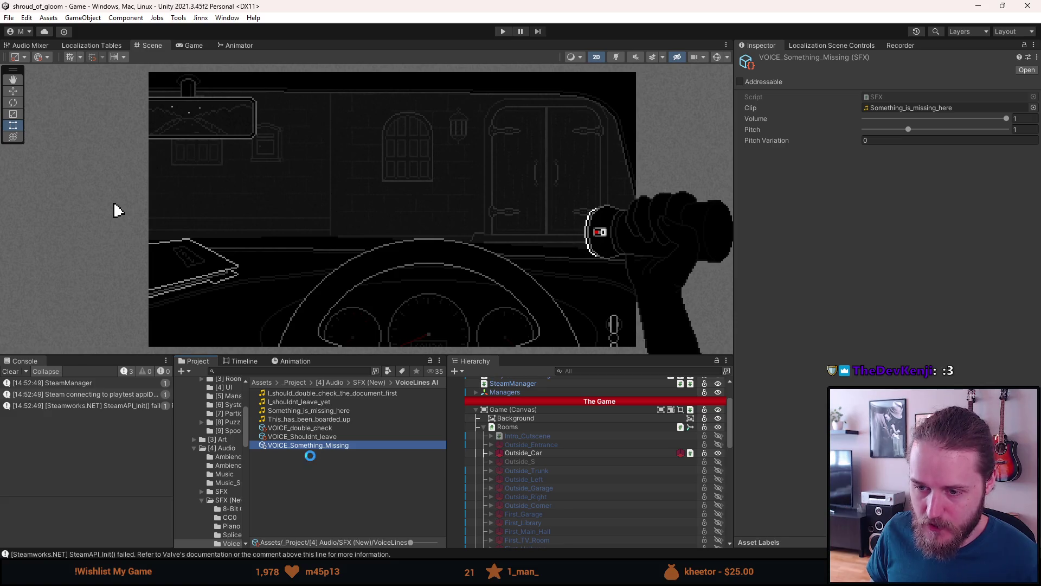
{"action": "right_click", "coordinate": [311, 448]}
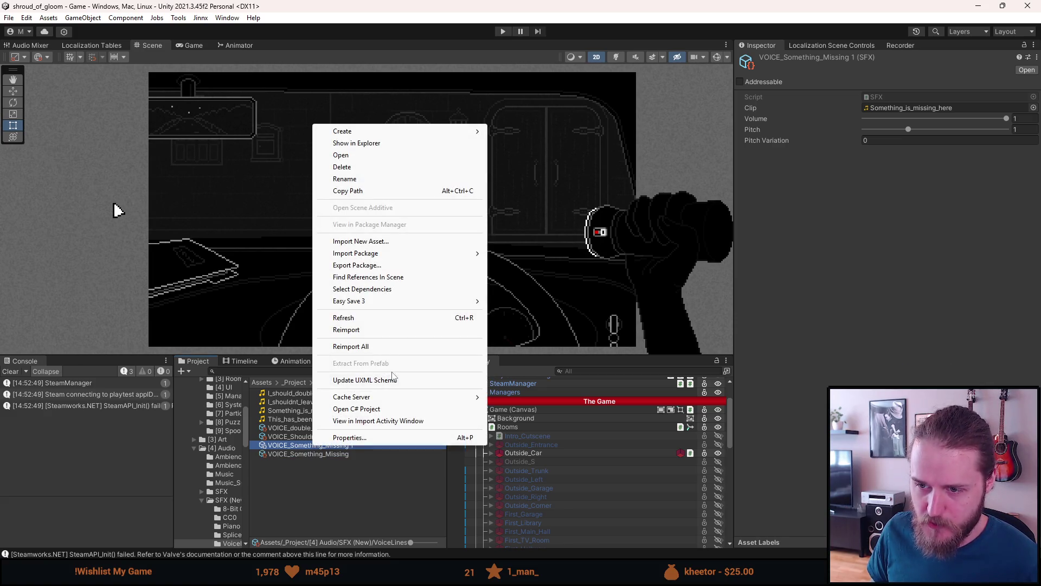
{"action": "left_click", "coordinate": [365, 180]}
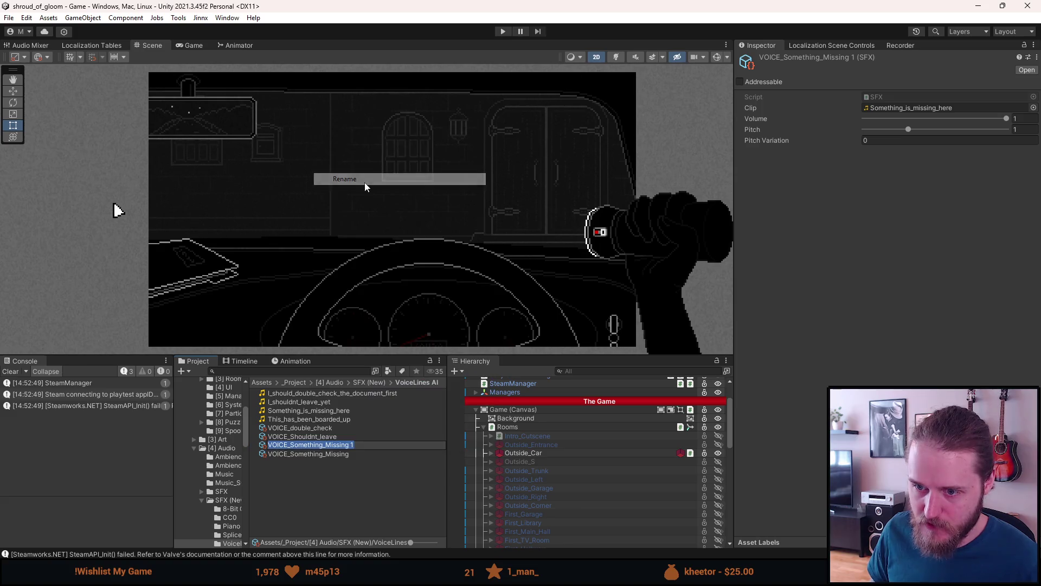
{"action": "key", "text": "BackSpace"}
{"action": "key", "text": "BackSpace"}
{"action": "key", "text": "BackSpace"}
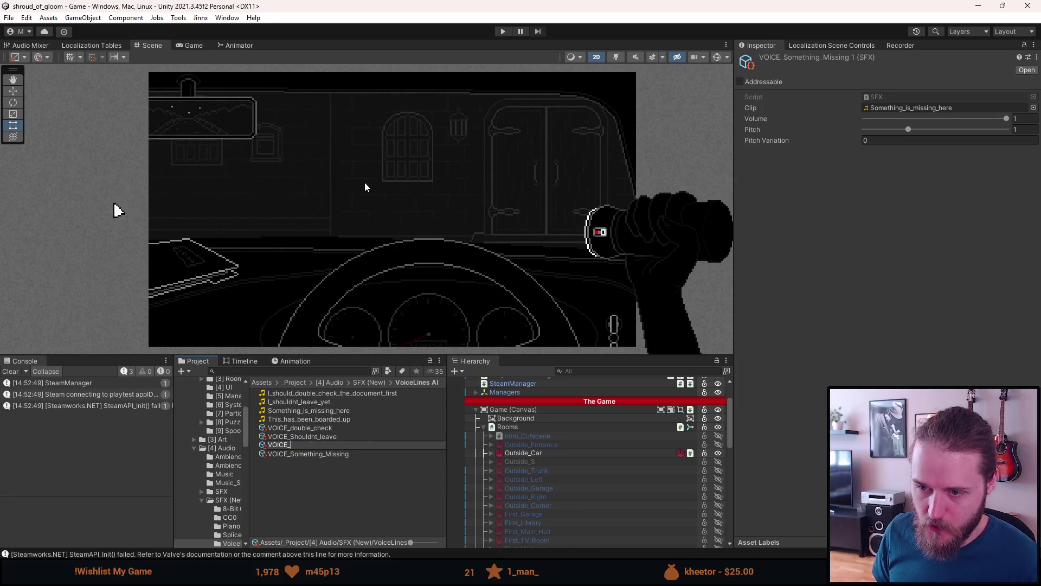
{"action": "type", "text": "Boarded_Up"}
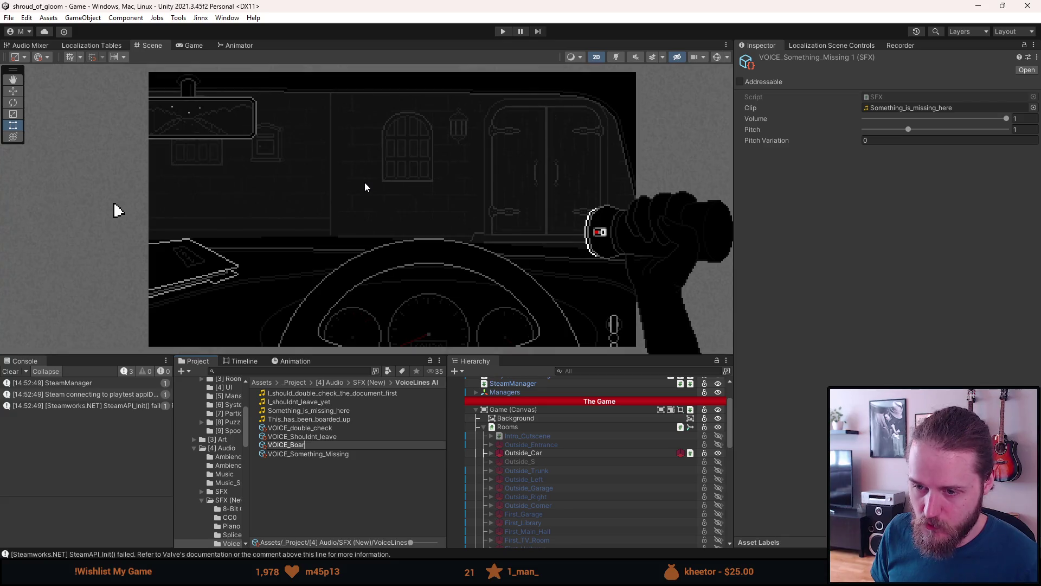
{"action": "key", "text": "Return"}
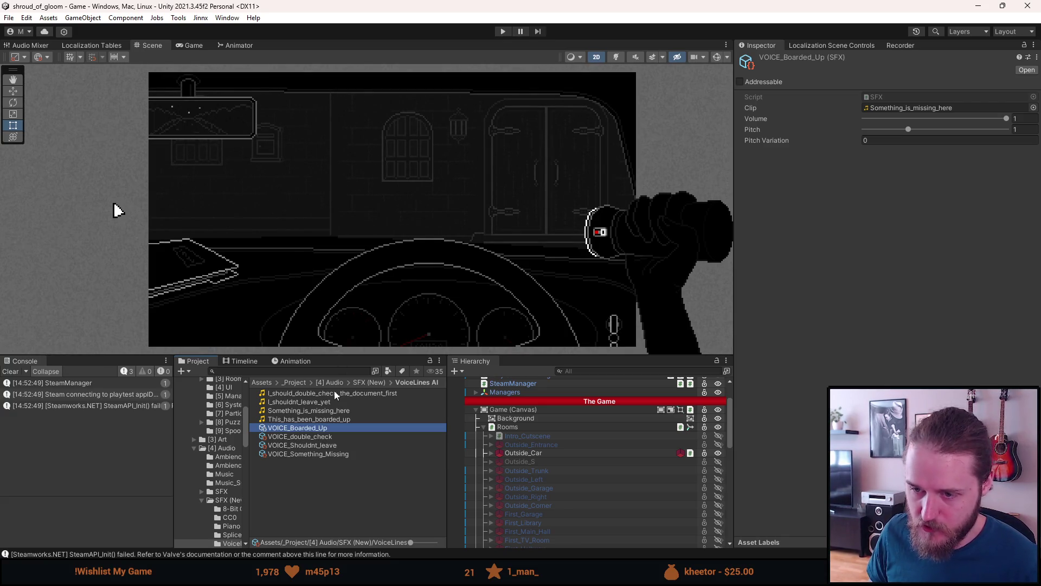
{"action": "mouse_move", "coordinate": [325, 419]}
{"action": "left_mouse_down"}
{"action": "mouse_move", "coordinate": [877, 232]}
{"action": "mouse_move", "coordinate": [954, 110]}
{"action": "left_mouse_up"}
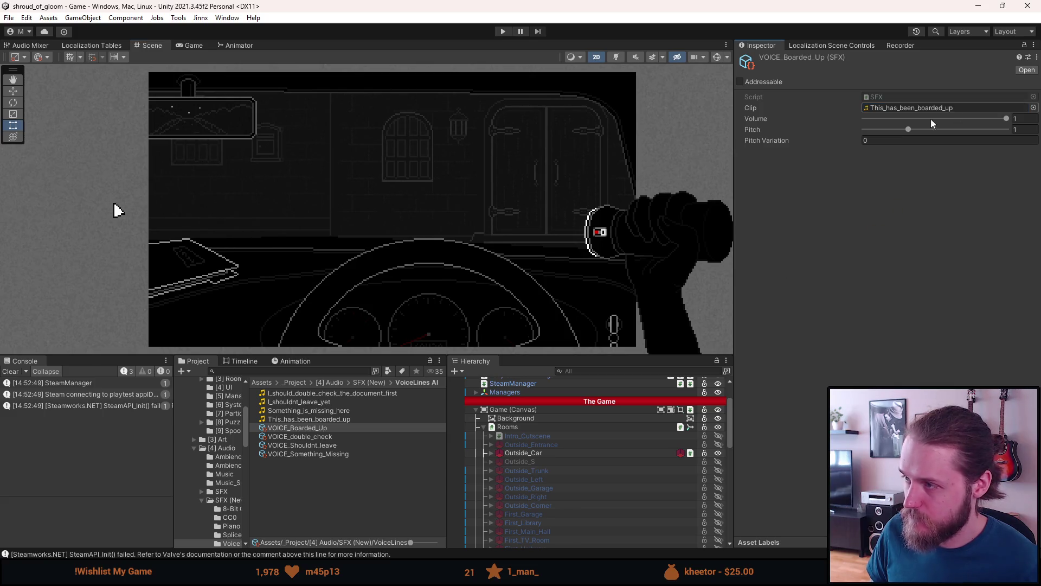
{"action": "left_click", "coordinate": [329, 454]}
{"action": "key", "text": "Up"}
{"action": "key", "text": "Up"}
{"action": "key", "text": "Up"}
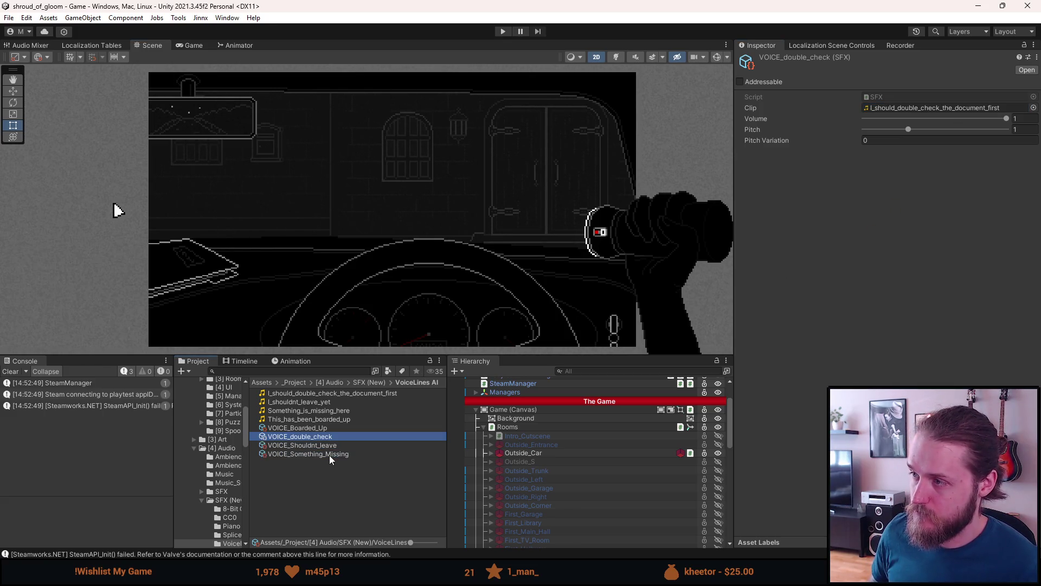
{"action": "left_click", "coordinate": [302, 468]}
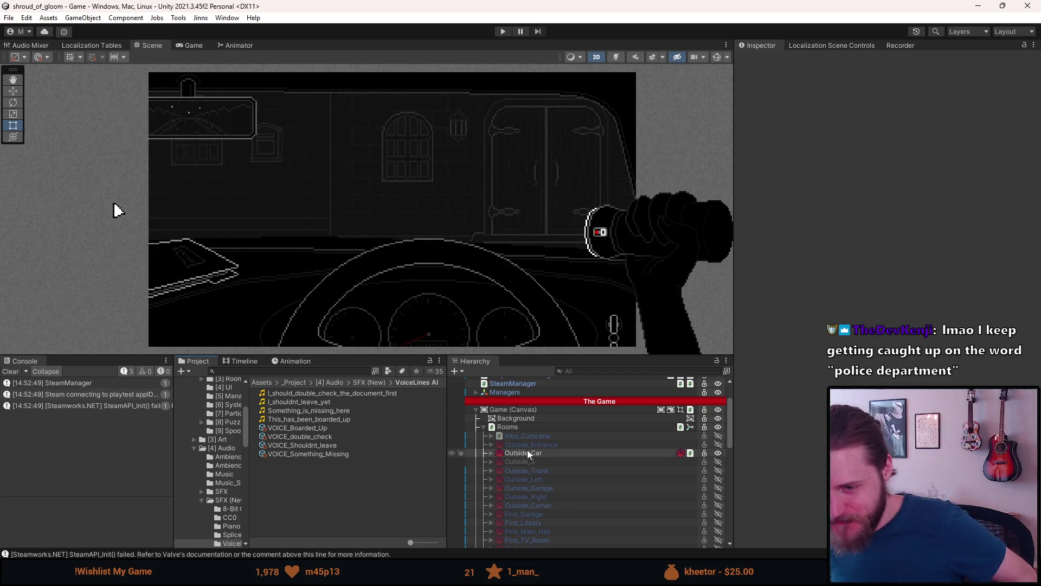
- Clear the console and hide the Outside_Car room in the hierarchy
{"action": "left_click", "coordinate": [10, 371]}
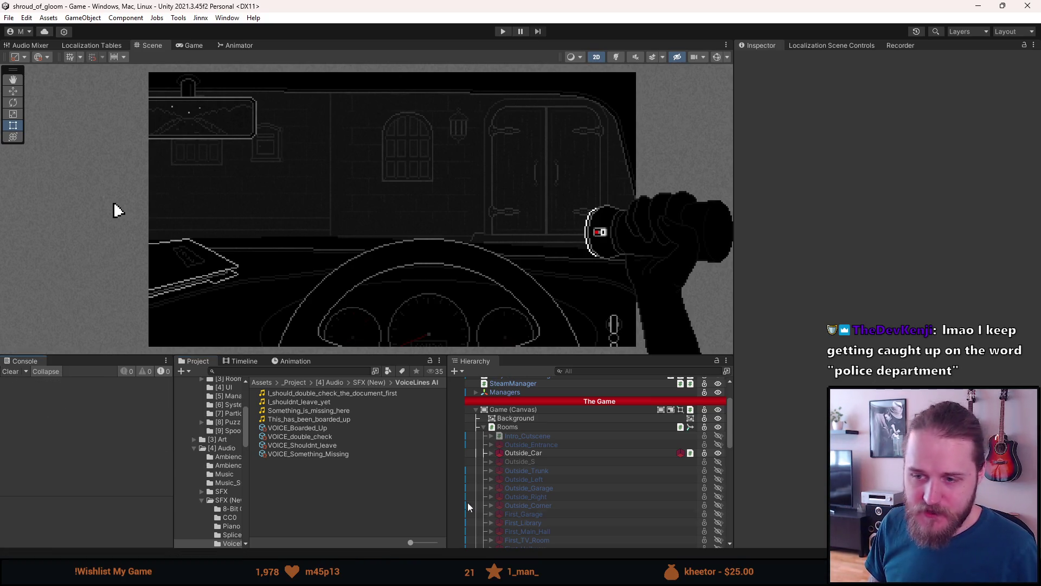
{"action": "key", "text": "a"}
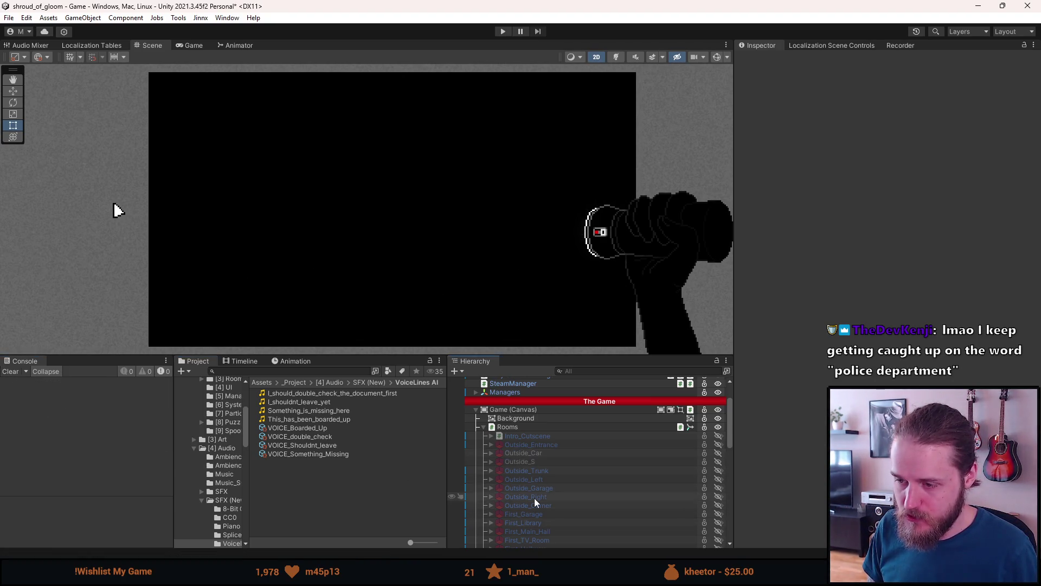
{"action": "key", "text": "a"}
{"action": "left_click", "coordinate": [495, 453]}
{"action": "left_click", "coordinate": [491, 453]}
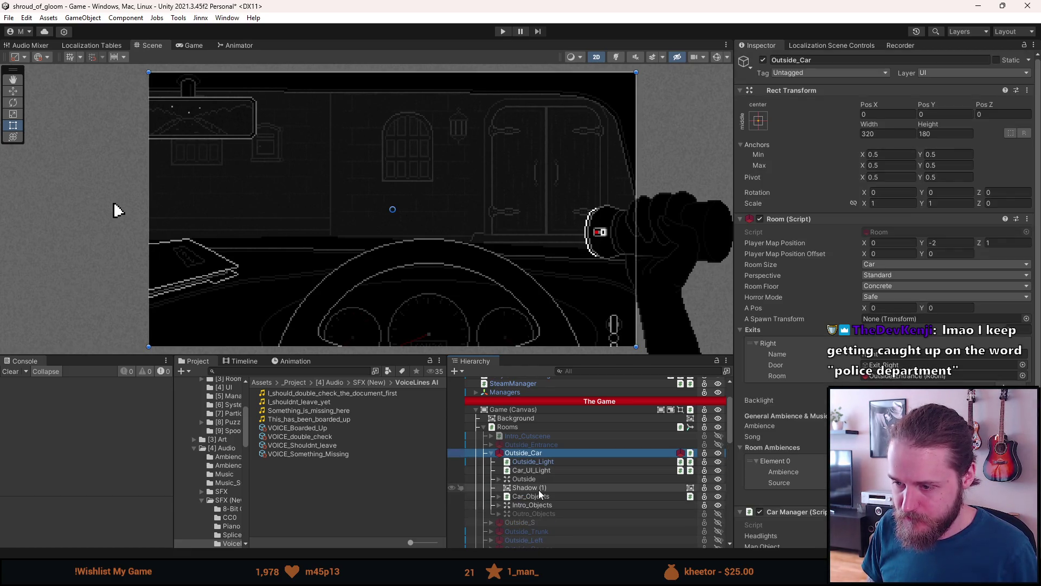
{"action": "key", "text": "a"}
{"action": "left_click", "coordinate": [490, 453]}
- Activate the Outside_Entrance room with Alt+Shift+A and expand its Car to select Car_NonInt
{"action": "left_click", "coordinate": [531, 445]}
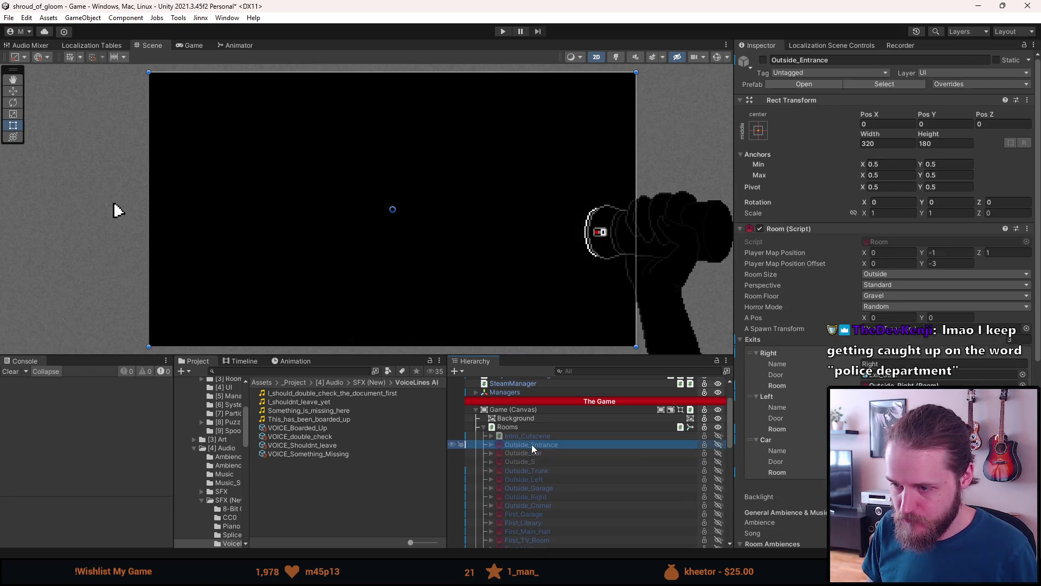
{"action": "key", "text": "alt+shift+a"}
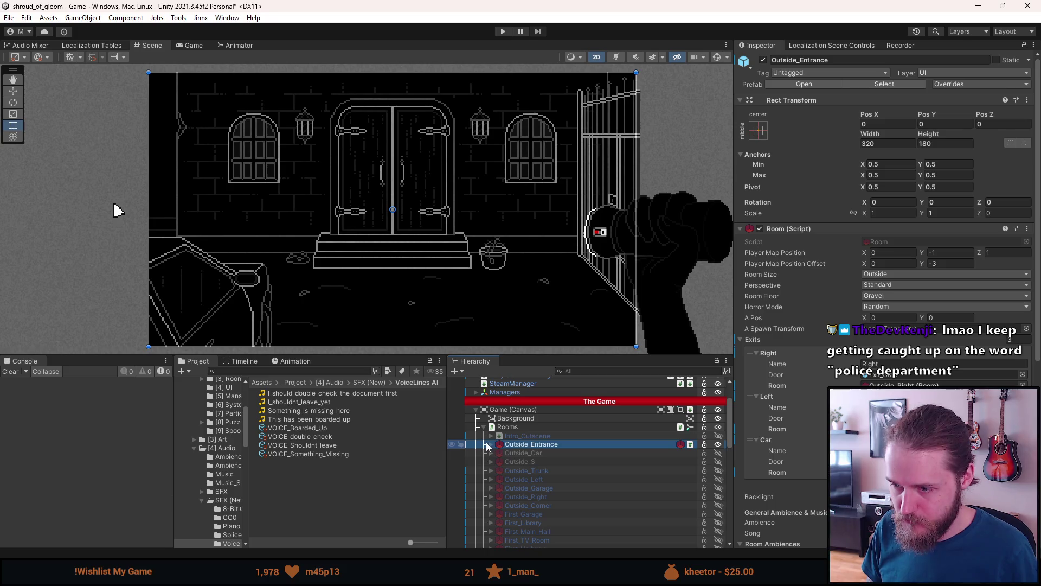
{"action": "left_click", "coordinate": [491, 444]}
{"action": "scroll", "coordinate": [543, 497], "scroll_direction": "down", "scroll_amount": 3}
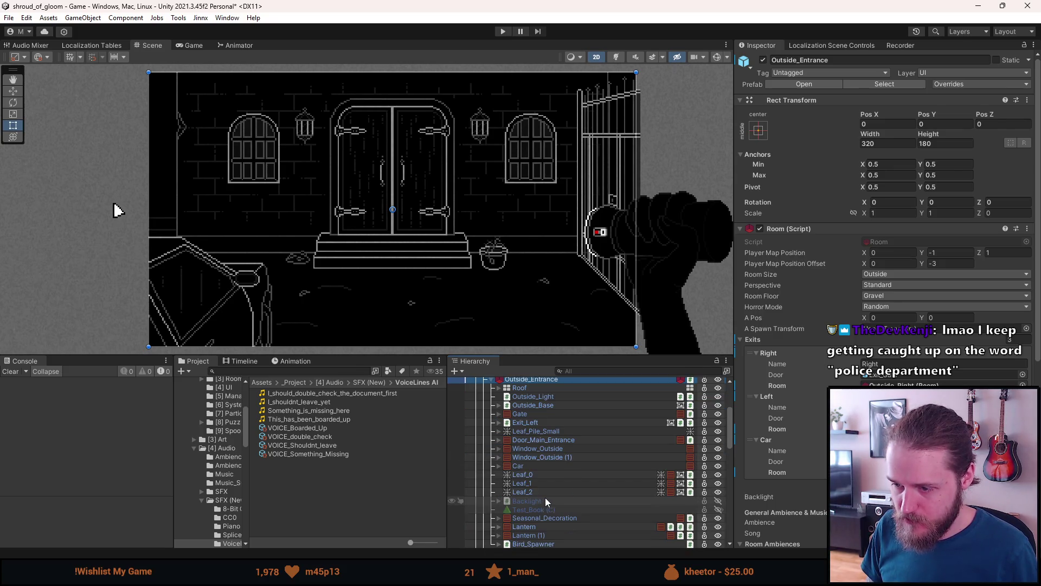
{"action": "scroll", "coordinate": [544, 496], "scroll_direction": "down", "scroll_amount": 2}
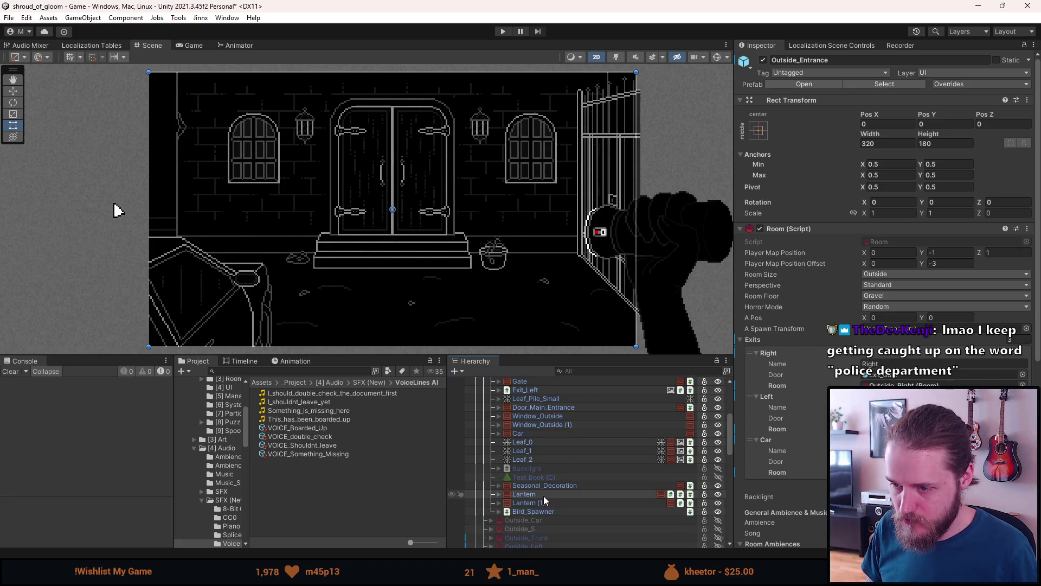
{"action": "scroll", "coordinate": [523, 506], "scroll_direction": "up", "scroll_amount": 2}
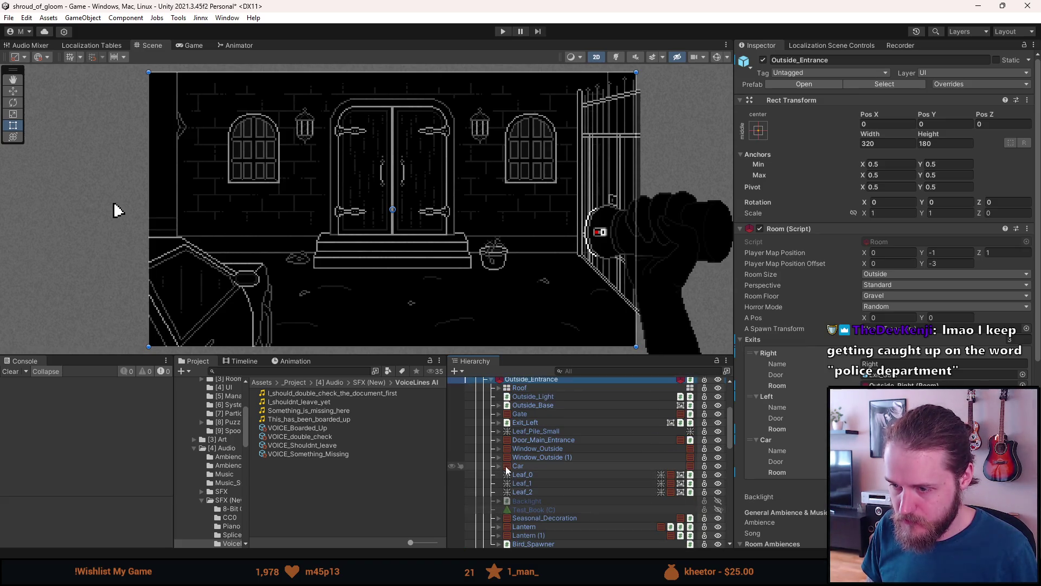
{"action": "left_click", "coordinate": [499, 465]}
{"action": "left_click", "coordinate": [531, 482]}
{"action": "scroll", "coordinate": [531, 481], "scroll_direction": "up", "scroll_amount": 3}
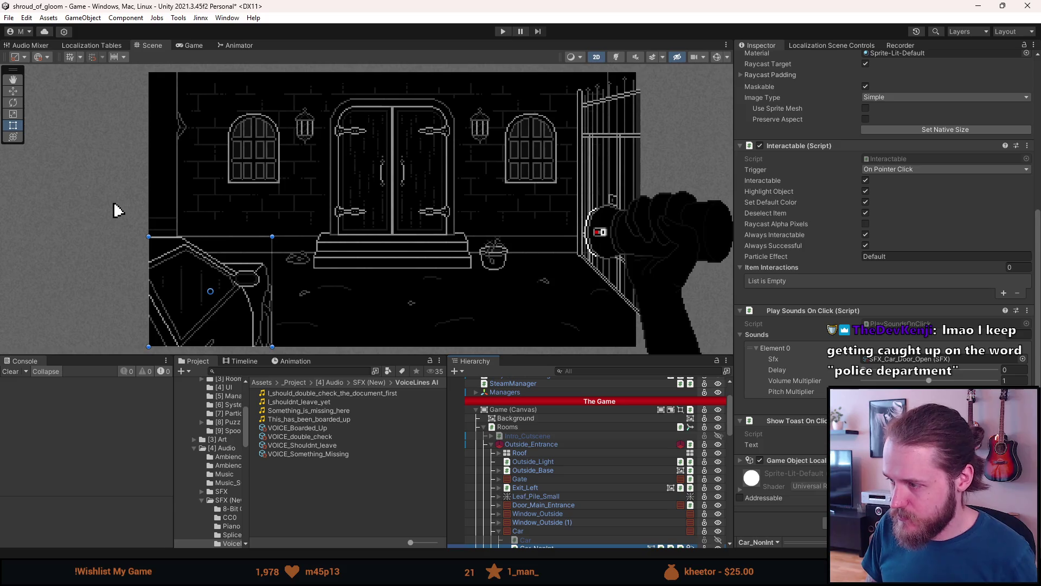
- Add a second entry to Car_NonInt's click sounds holding VOICE_Shouldnt_leave, then collapse Outside_Entrance
{"action": "left_click", "coordinate": [1004, 402]}
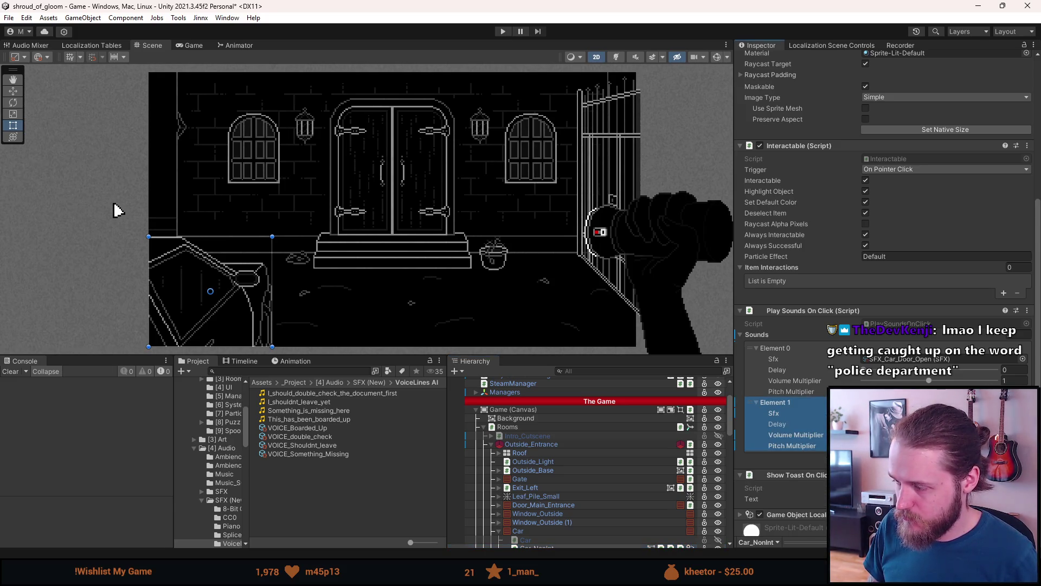
{"action": "key", "text": "Return"}
{"action": "type", "text": "voo"}
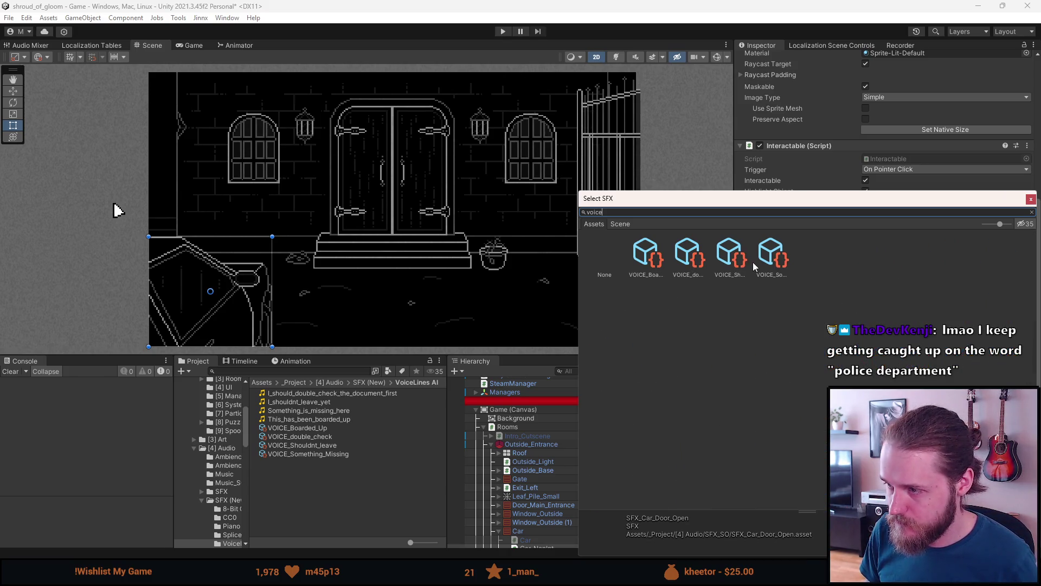
{"action": "left_click", "coordinate": [773, 266]}
{"action": "left_click", "coordinate": [741, 264]}
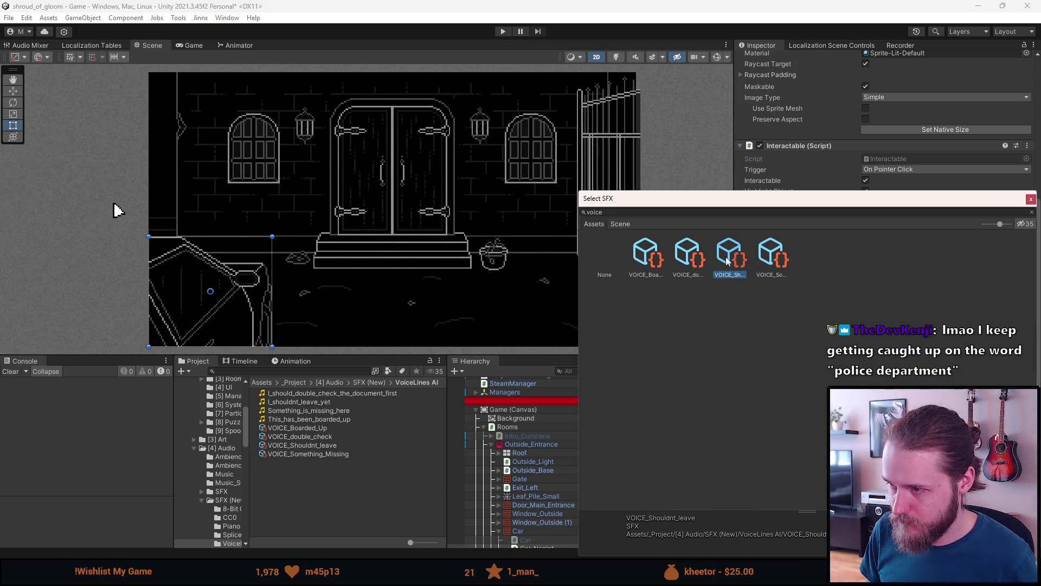
{"action": "double_click", "coordinate": [727, 260]}
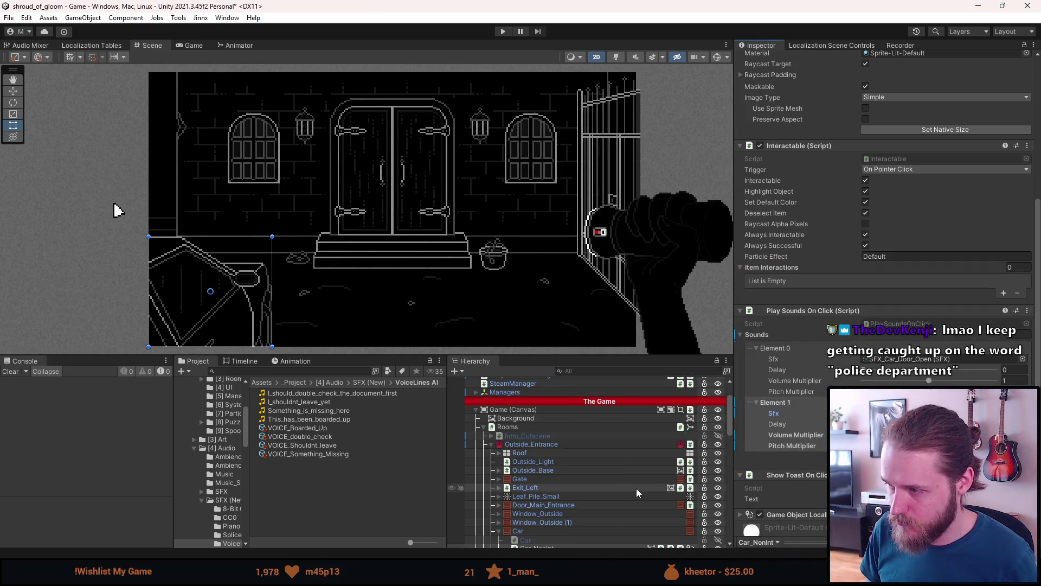
{"action": "left_click", "coordinate": [489, 444]}
- Hide Outside_Entrance, show Outside_Car and expand its Intro_Objects in the Hierarchy
{"action": "key", "text": "alt+shift+a"}
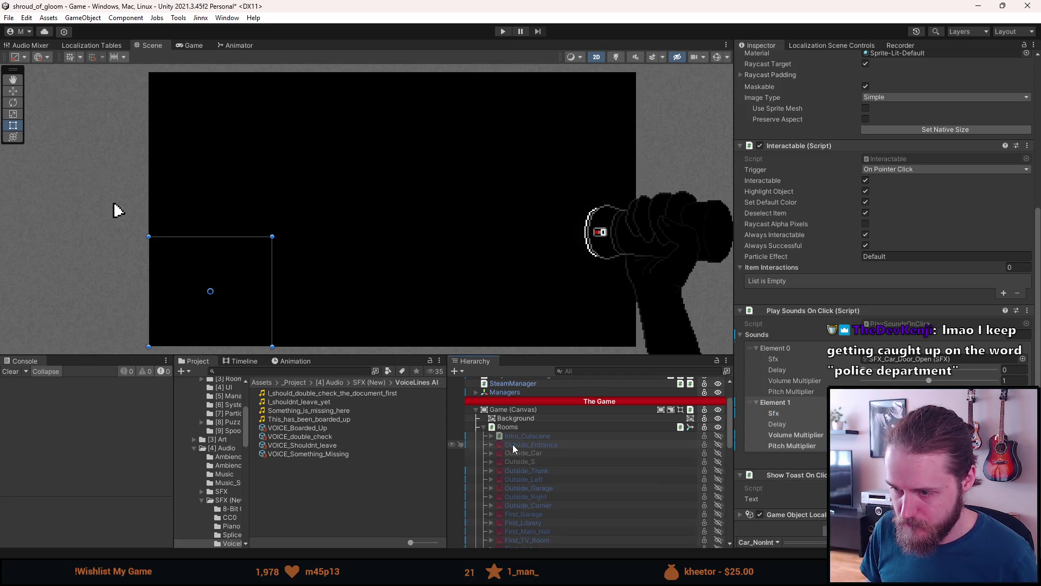
{"action": "left_click", "coordinate": [516, 450]}
{"action": "key", "text": "alt+shift+a"}
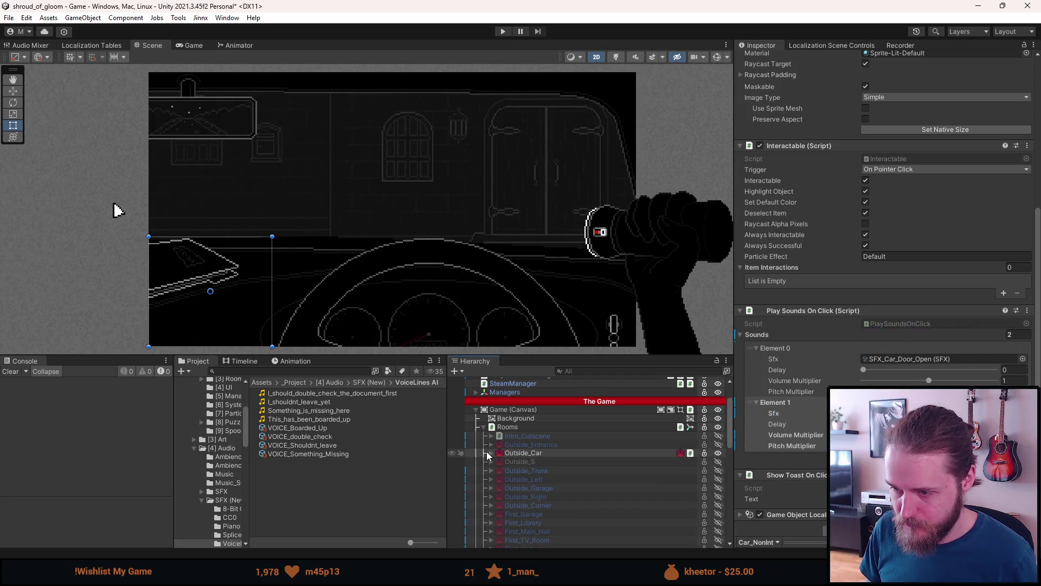
{"action": "left_click", "coordinate": [491, 453]}
{"action": "left_click", "coordinate": [499, 505]}
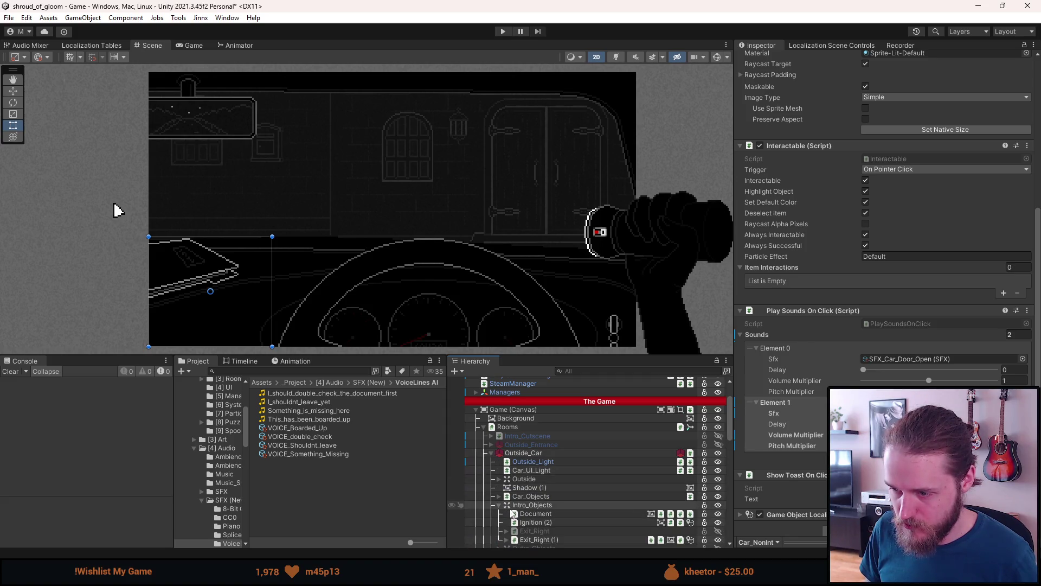
{"action": "left_click", "coordinate": [533, 514]}
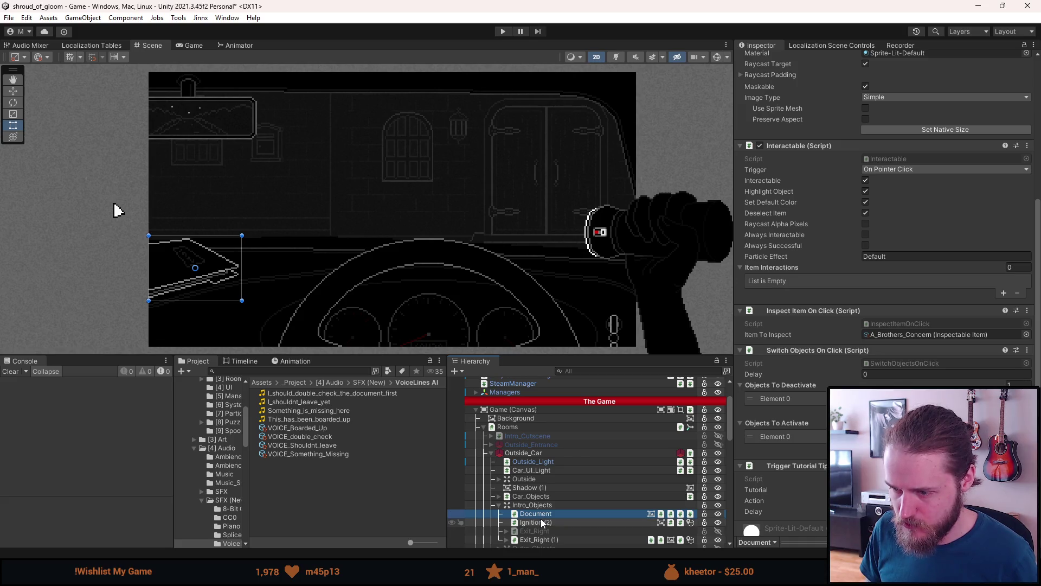
- Set Ignition (2)'s click sound to VOICE_Shouldnt_leave, then select Exit_Right (1)
{"action": "left_click", "coordinate": [541, 522]}
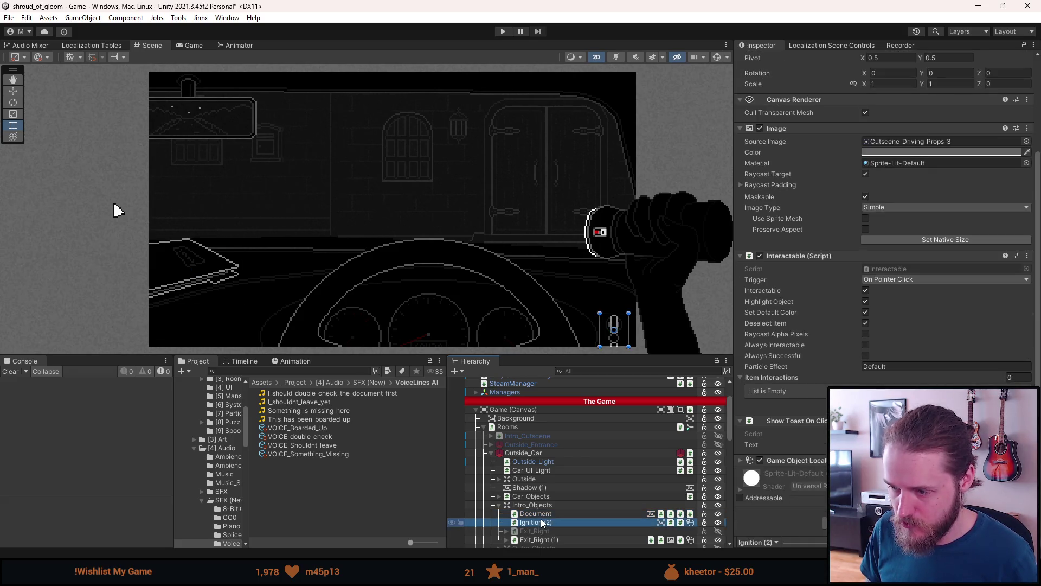
{"action": "key", "text": "alt+Tab"}
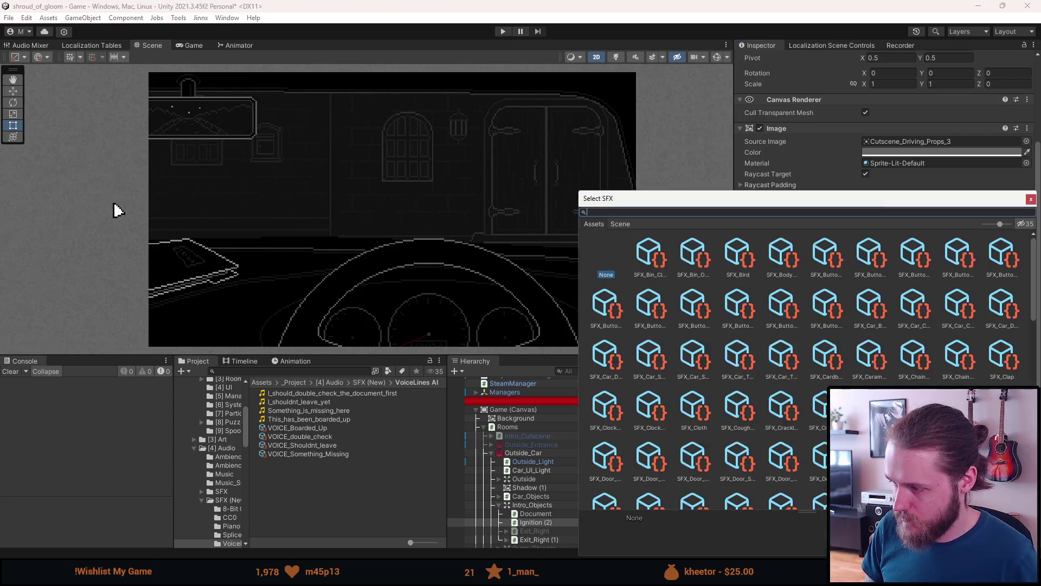
{"action": "type", "text": "voice"}
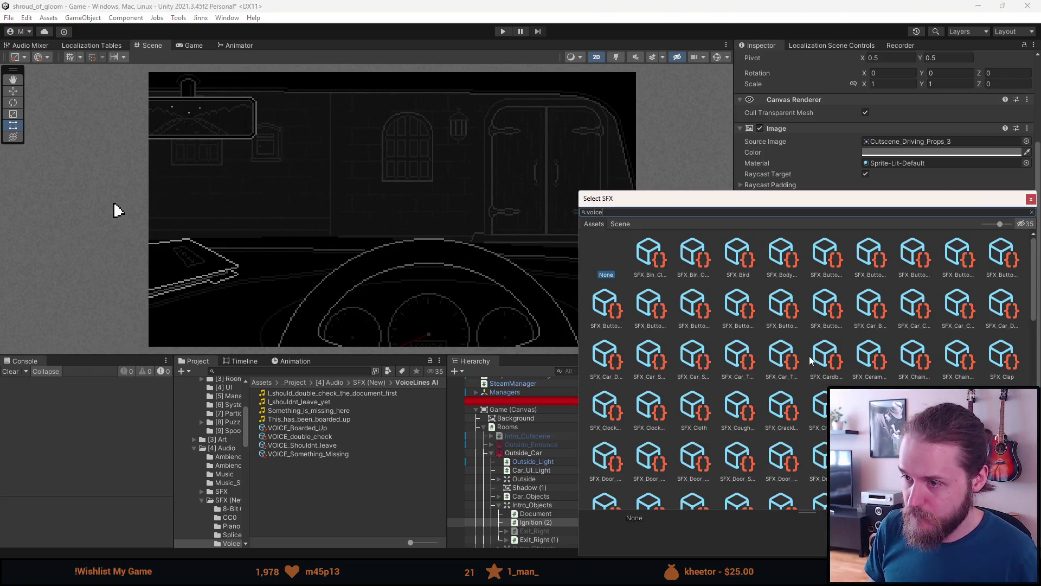
{"action": "left_click", "coordinate": [767, 260]}
{"action": "left_click", "coordinate": [746, 261]}
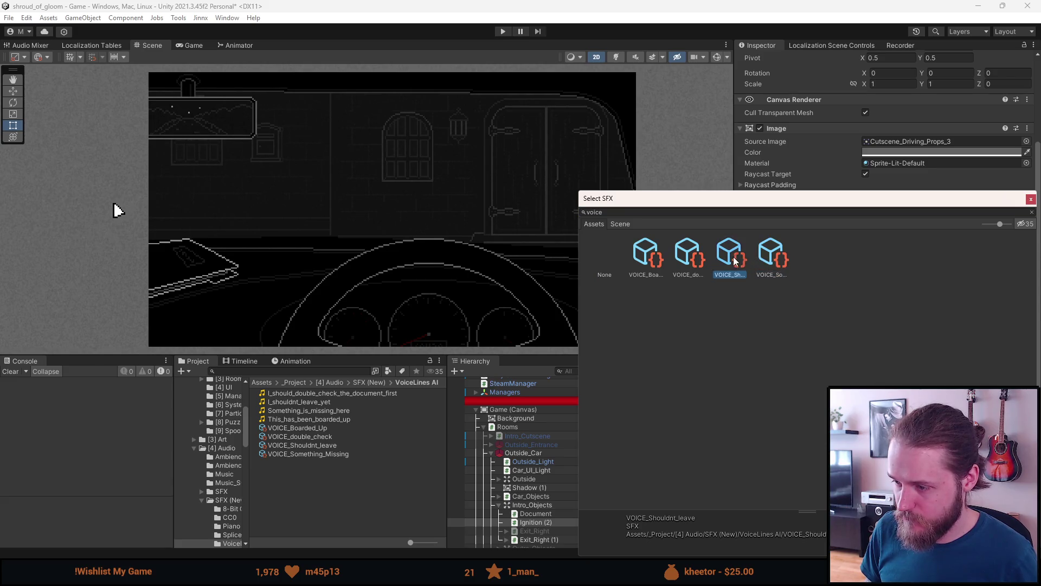
{"action": "double_click", "coordinate": [726, 258]}
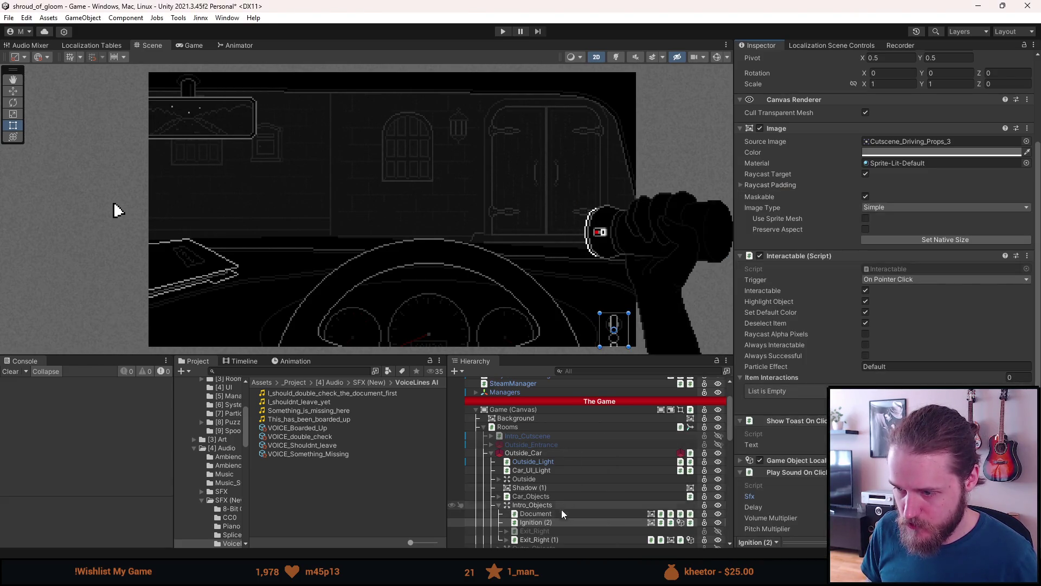
{"action": "left_click", "coordinate": [545, 538]}
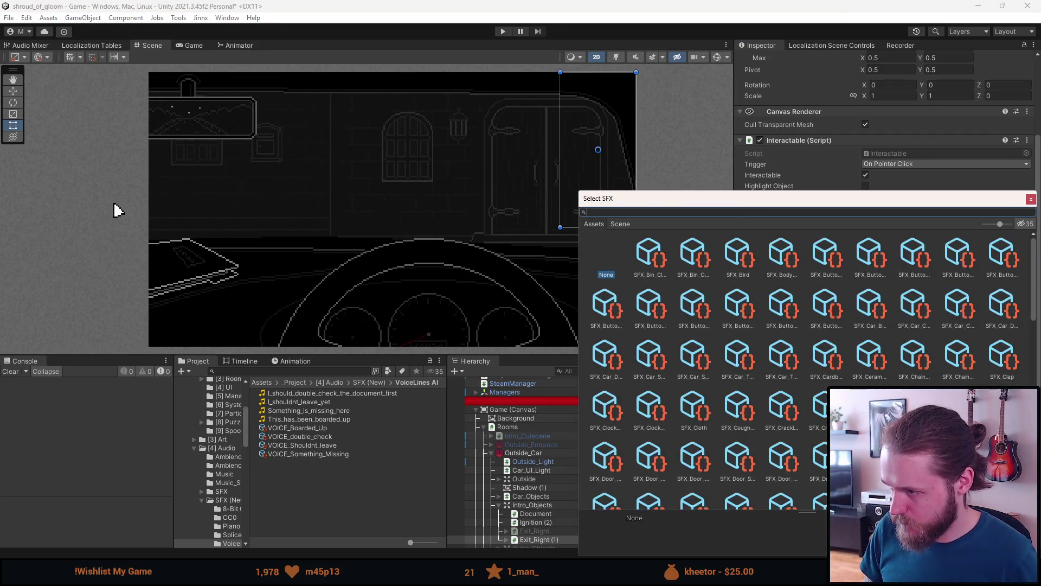
- Assign VOICE_double_check as Exit_Right (1)'s click sound
{"action": "type", "text": "voice"}
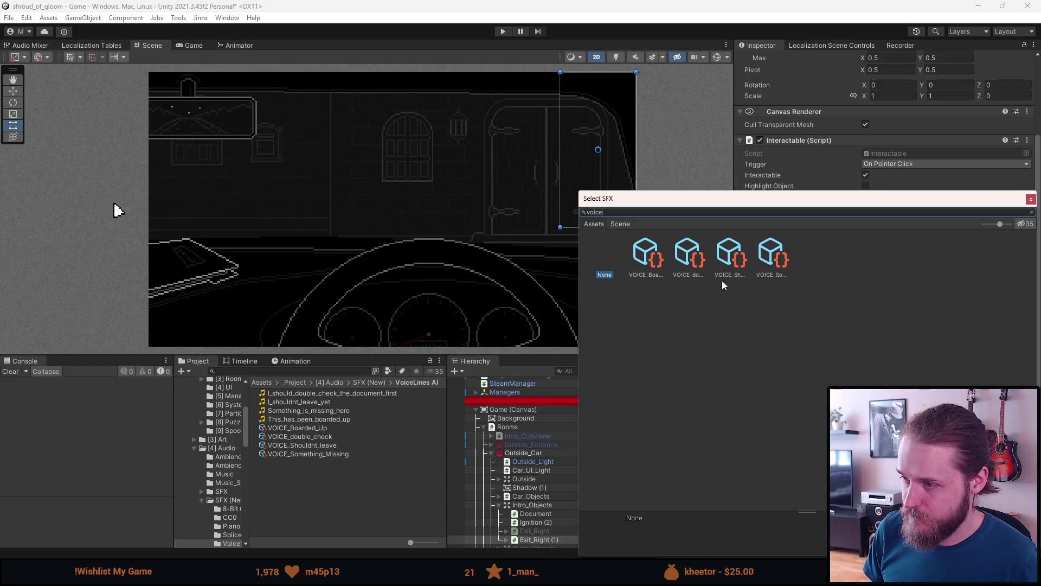
{"action": "left_click", "coordinate": [769, 264]}
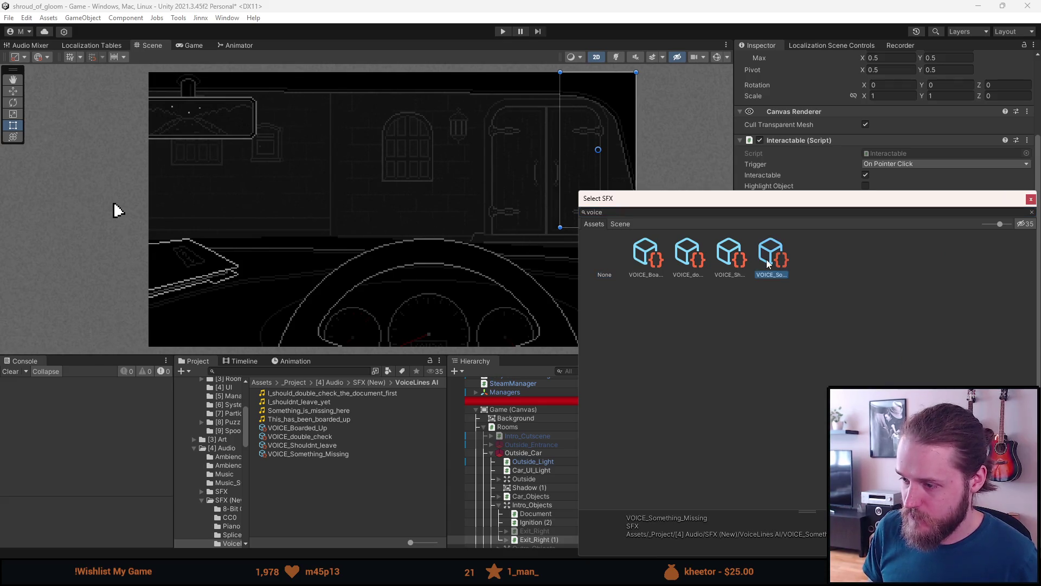
{"action": "double_click", "coordinate": [698, 259]}
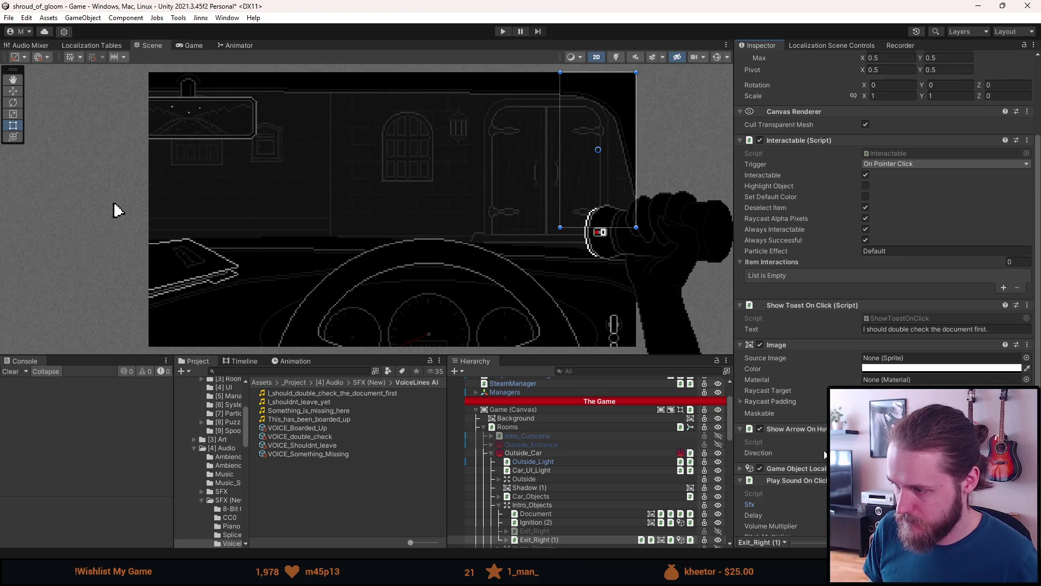
- Collapse the Outside_Car room and hide it from the scene
{"action": "left_click", "coordinate": [492, 453]}
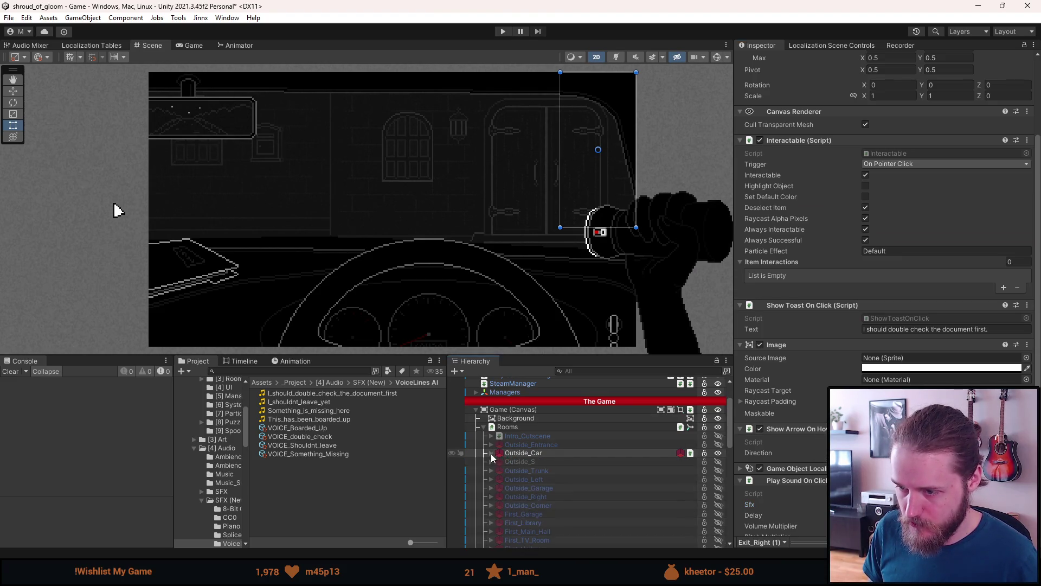
{"action": "left_click", "coordinate": [512, 453]}
{"action": "key", "text": "h"}
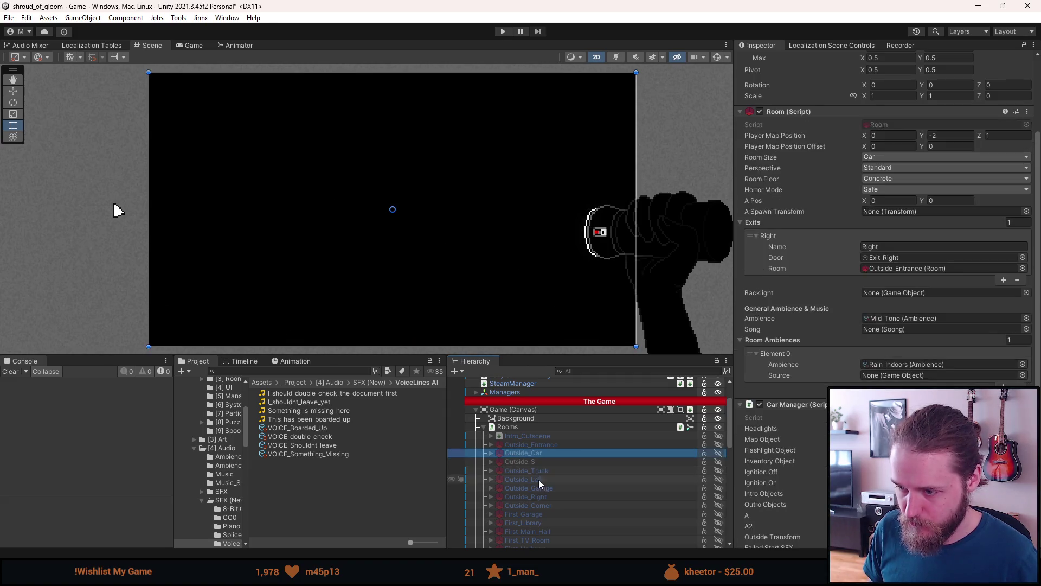
{"action": "key", "text": "h"}
{"action": "key", "text": "h"}
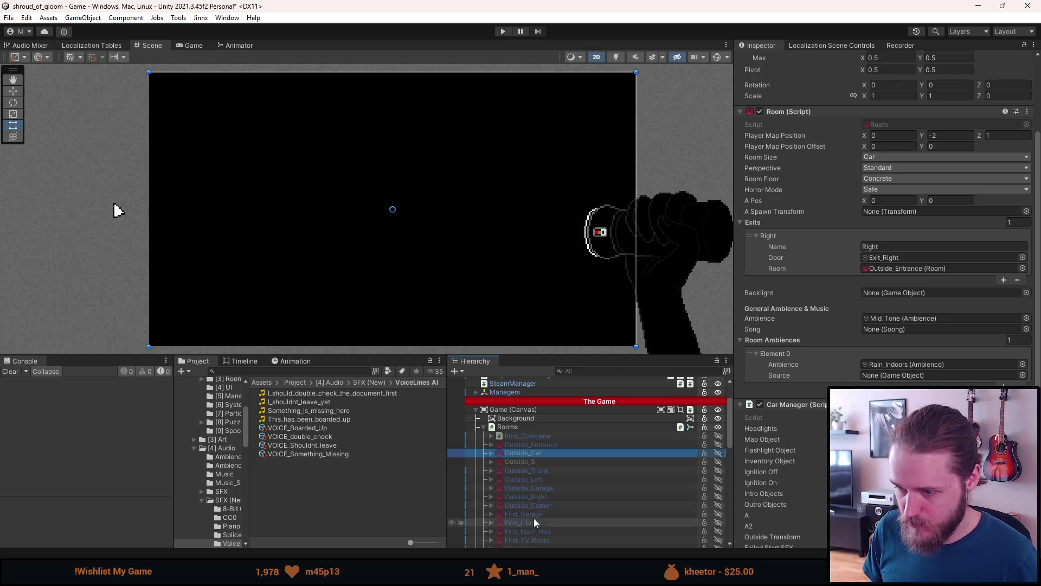
- Show First_Garage, expand Door_Barred_Right and its ClosedDoor, and select the Boards object
{"action": "key", "text": "h"}
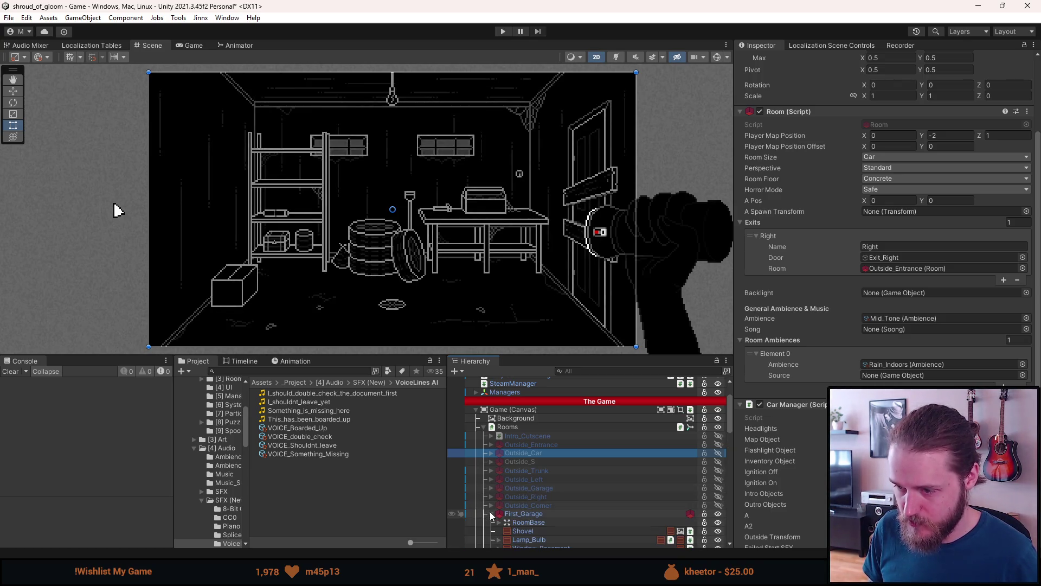
{"action": "scroll", "coordinate": [530, 519], "scroll_direction": "down", "scroll_amount": 3}
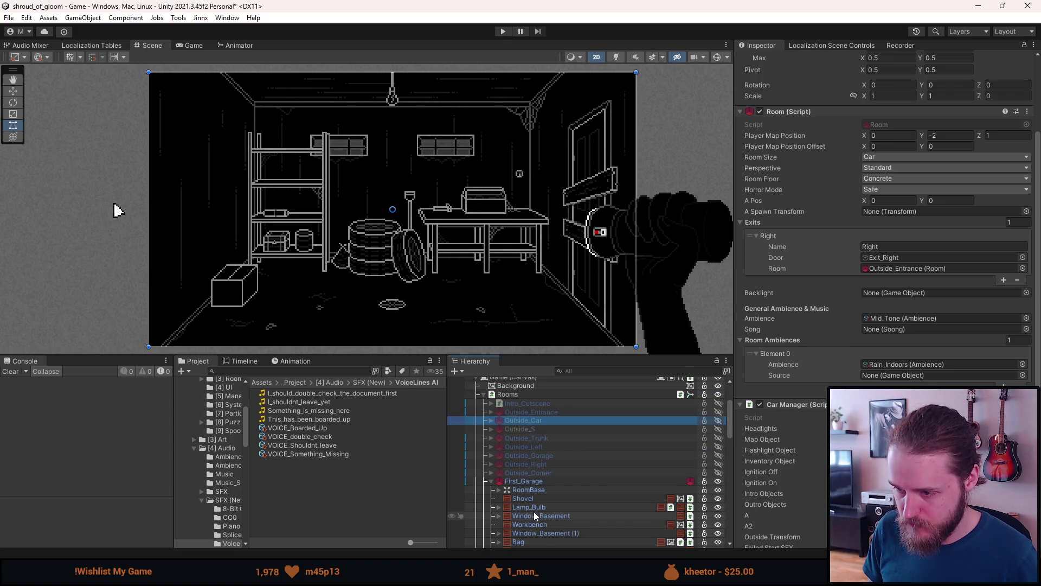
{"action": "scroll", "coordinate": [534, 505], "scroll_direction": "down", "scroll_amount": 3}
{"action": "scroll", "coordinate": [535, 506], "scroll_direction": "down", "scroll_amount": 6}
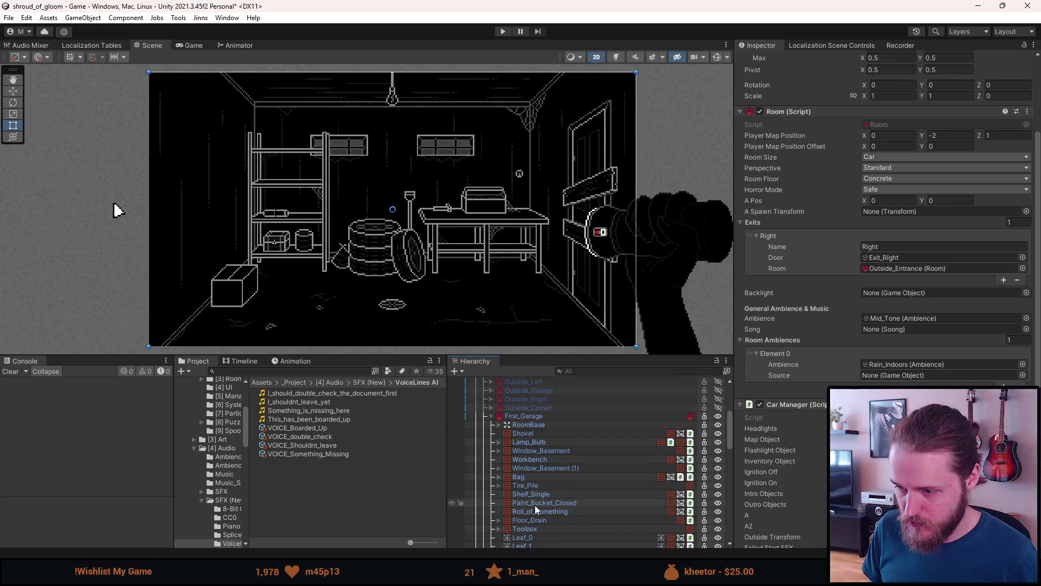
{"action": "scroll", "coordinate": [534, 505], "scroll_direction": "down", "scroll_amount": 6}
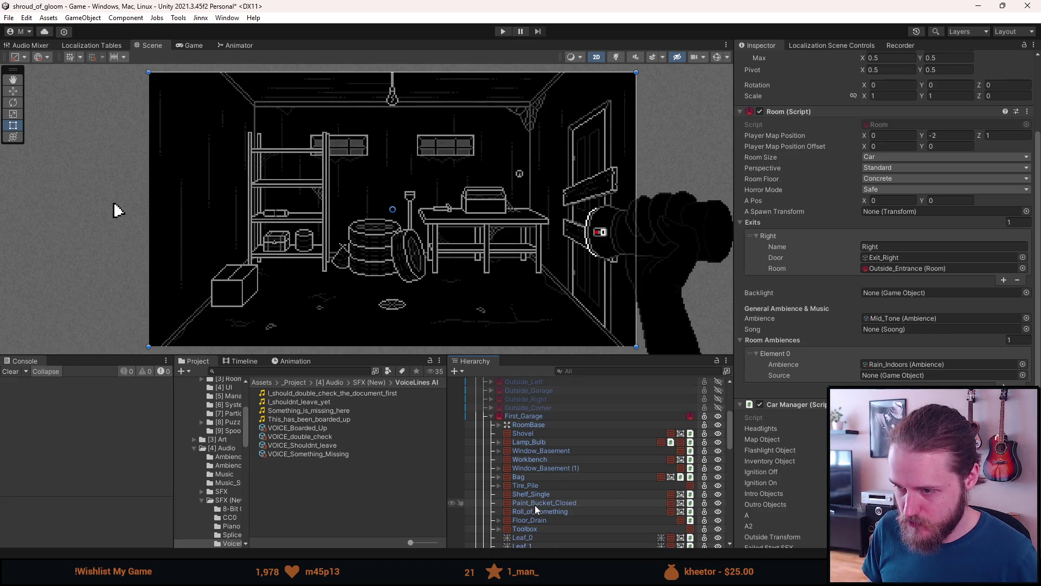
{"action": "scroll", "coordinate": [536, 503], "scroll_direction": "down", "scroll_amount": 3}
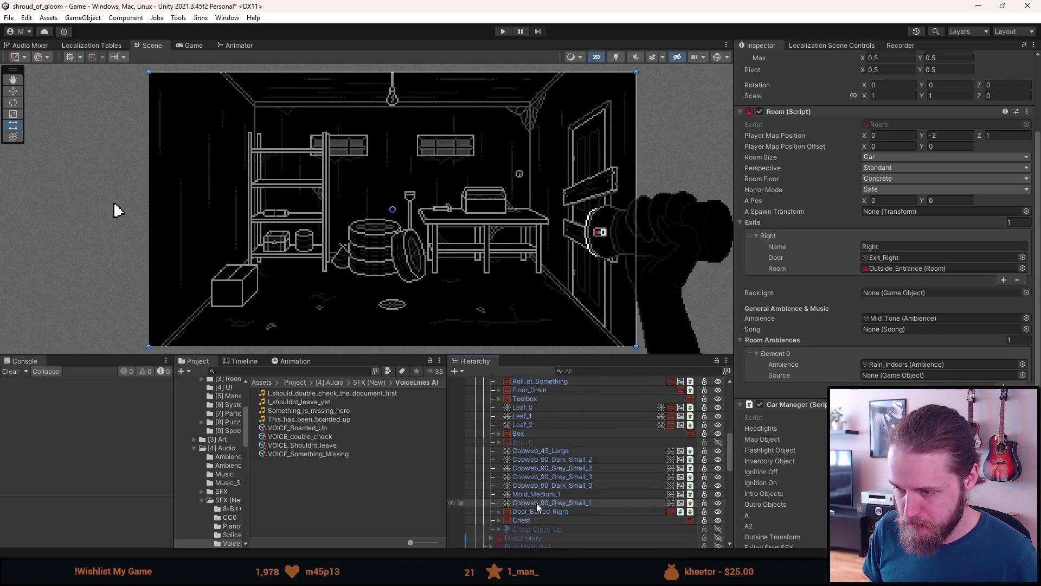
{"action": "left_click", "coordinate": [498, 511]}
{"action": "left_click", "coordinate": [506, 537]}
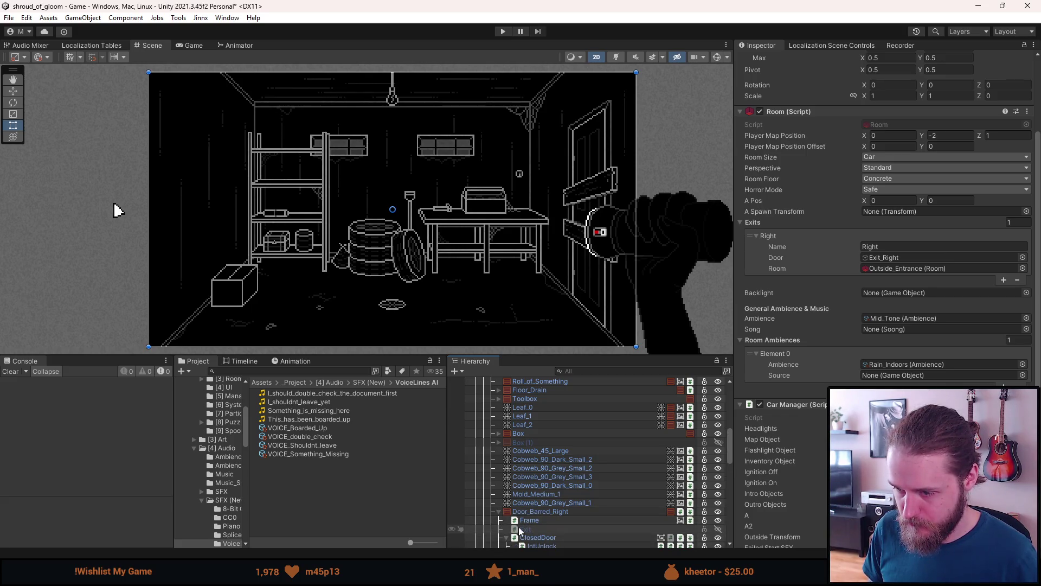
{"action": "scroll", "coordinate": [523, 526], "scroll_direction": "down", "scroll_amount": 3}
{"action": "left_click", "coordinate": [531, 530]}
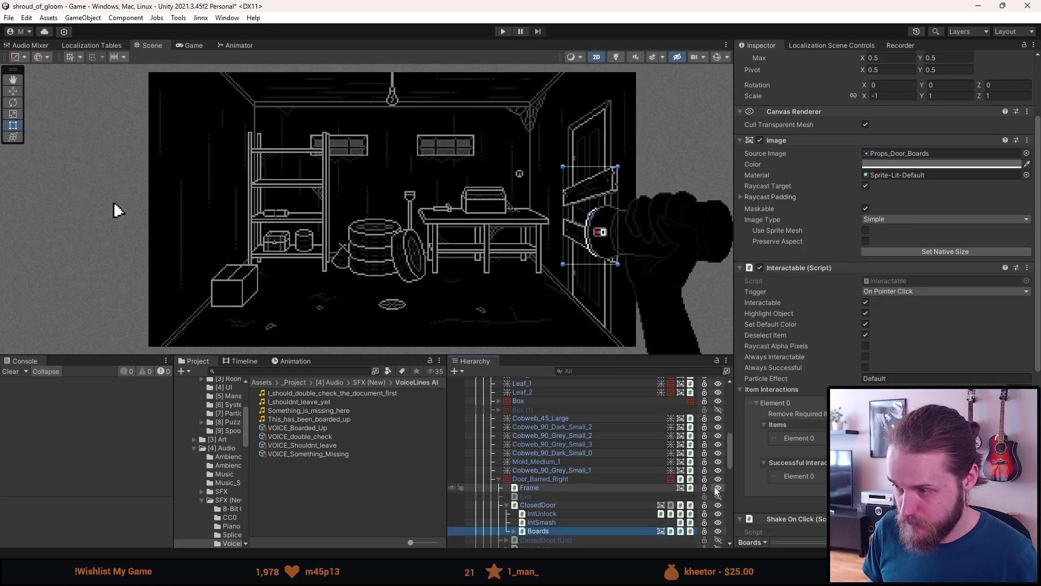
- Assign VOICE_Something_Missing as the Boards' click sound, then collapse Door_Barred_Right and select Chest_Close_Up
{"action": "scroll", "coordinate": [782, 467], "scroll_direction": "down", "scroll_amount": 2}
{"action": "scroll", "coordinate": [783, 467], "scroll_direction": "up", "scroll_amount": 3}
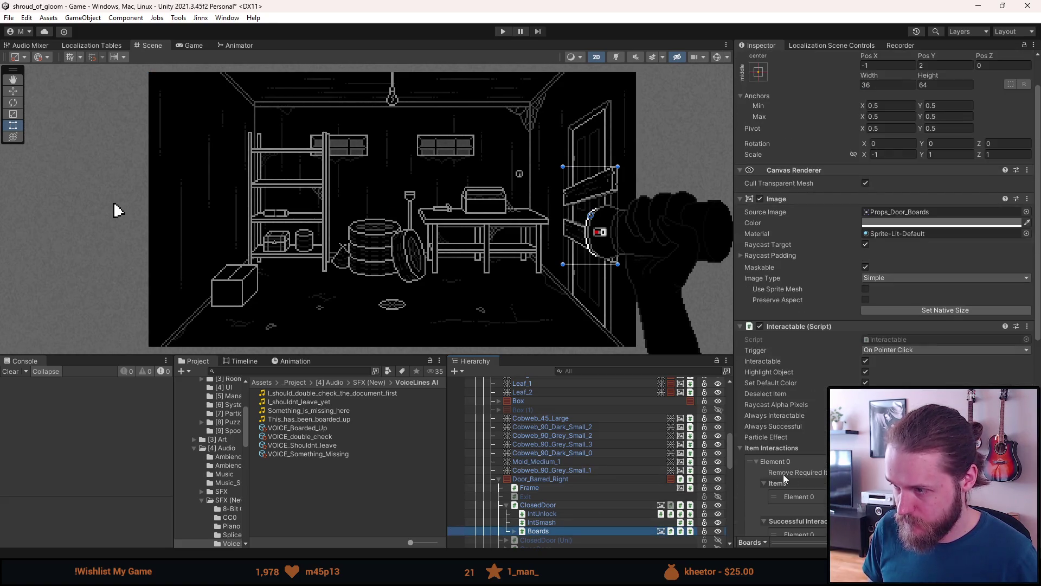
{"action": "left_click", "coordinate": [755, 461]}
{"action": "scroll", "coordinate": [780, 481], "scroll_direction": "down", "scroll_amount": 8}
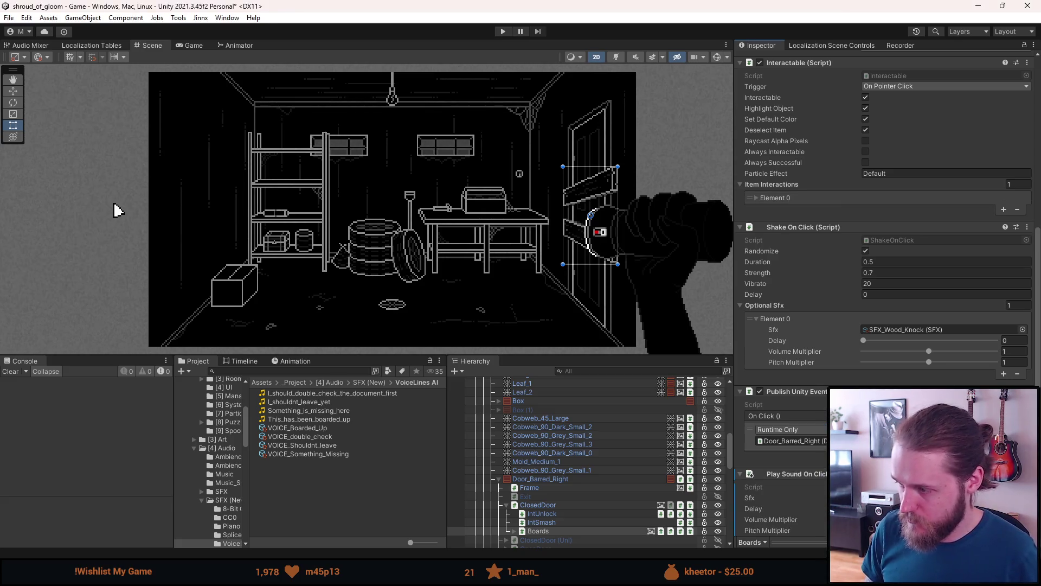
{"action": "key", "text": "Return"}
{"action": "type", "text": "voice"}
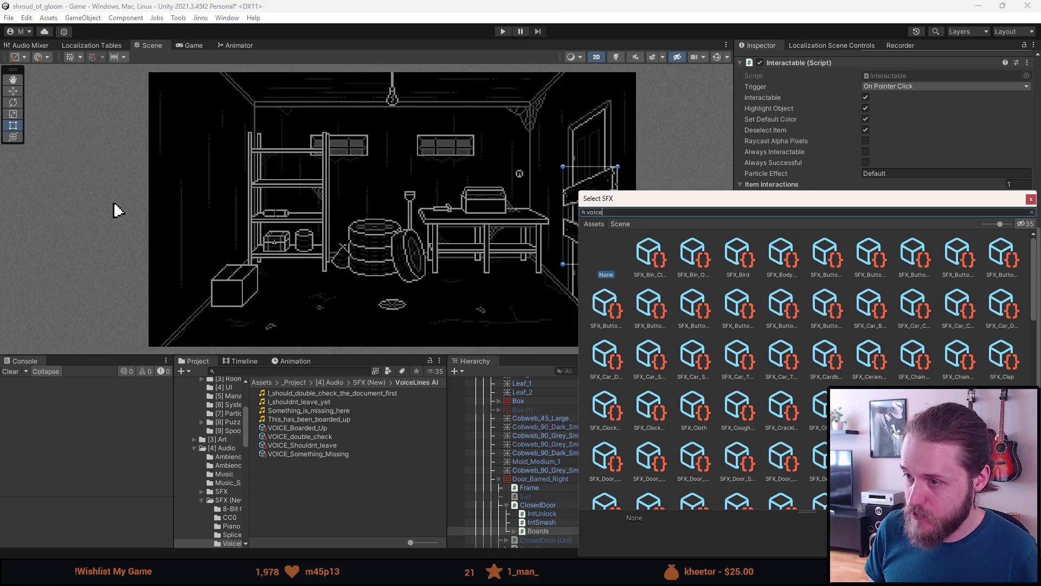
{"action": "left_click", "coordinate": [769, 259]}
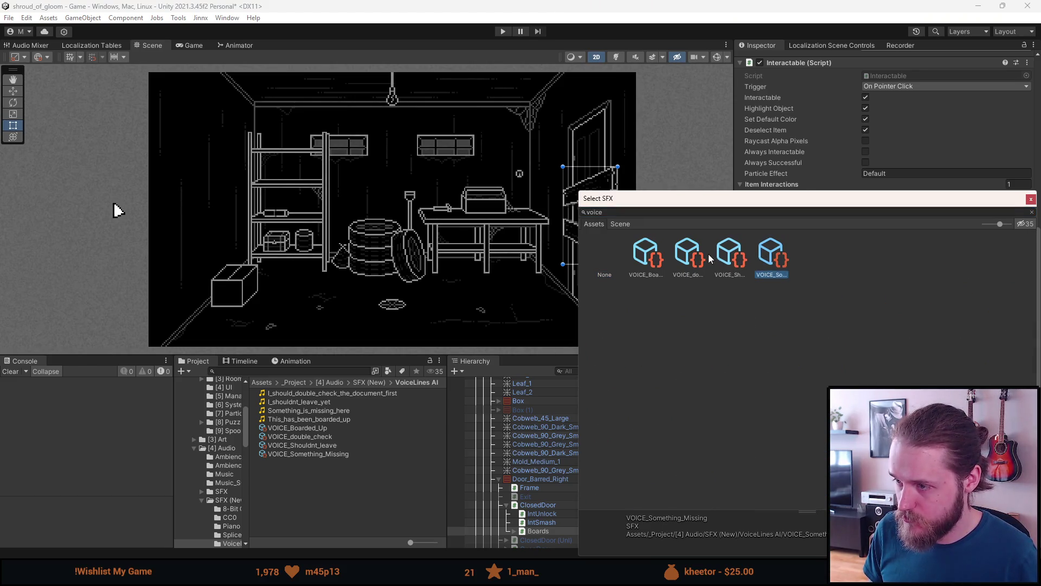
{"action": "double_click", "coordinate": [644, 251]}
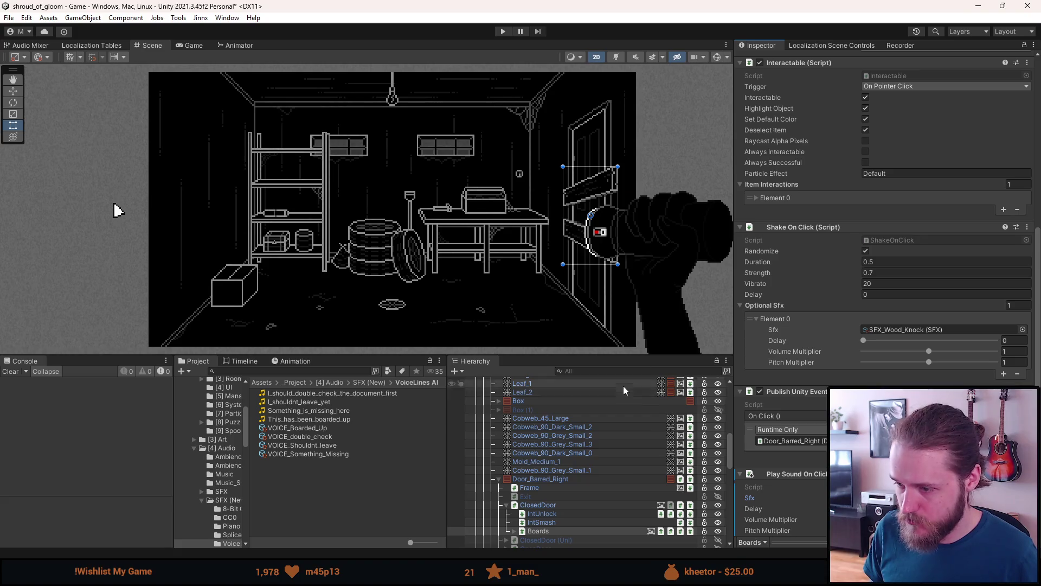
{"action": "left_click", "coordinate": [499, 479]}
{"action": "left_click", "coordinate": [516, 495]}
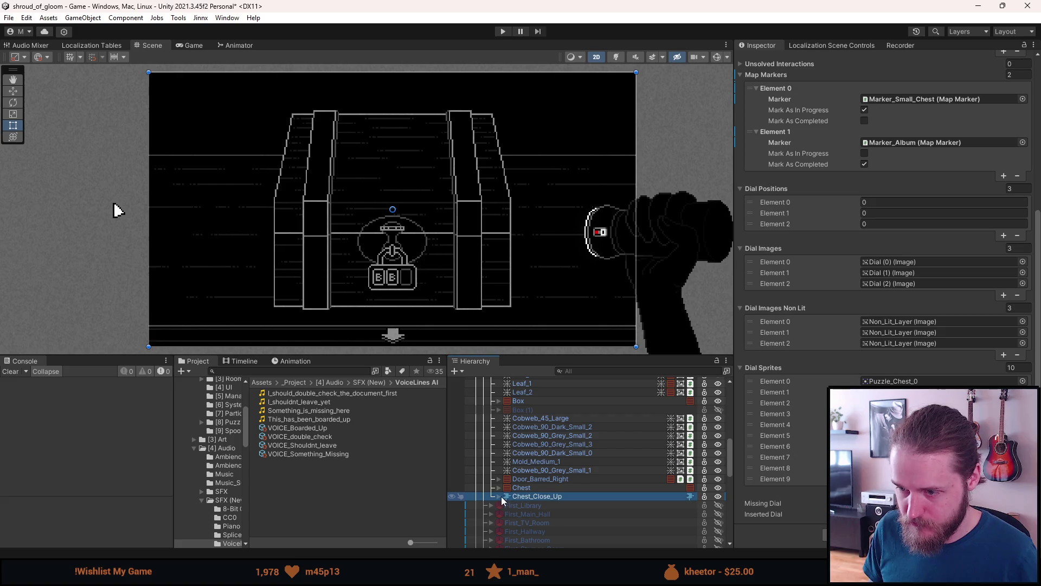
- Expand Chest_Close_Up and Combination_Lock, then assign the voice line to Dial (3)'s SFX field
{"action": "left_click", "coordinate": [500, 496]}
{"action": "scroll", "coordinate": [523, 507], "scroll_direction": "down", "scroll_amount": 3}
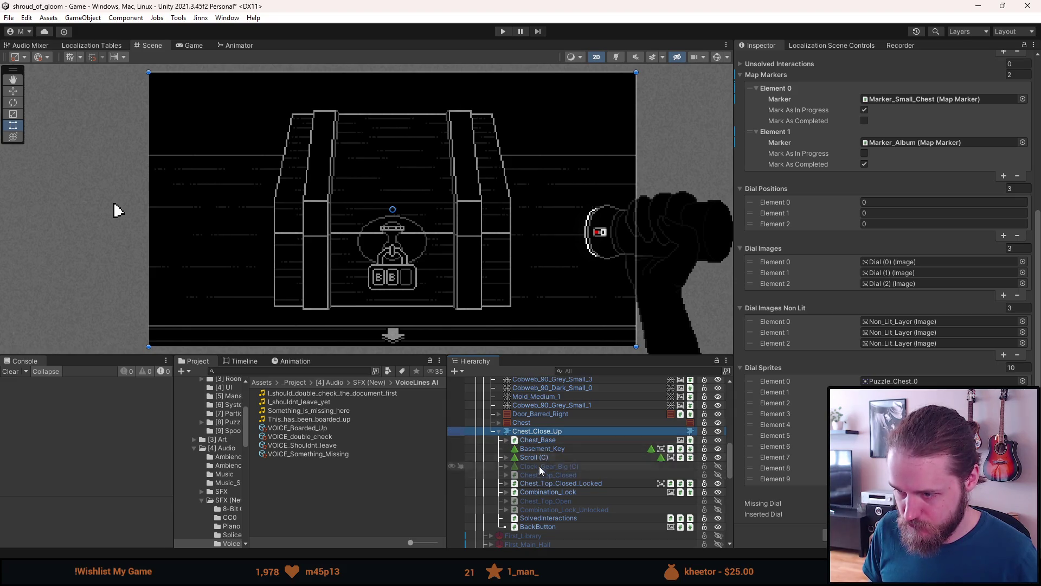
{"action": "left_click", "coordinate": [507, 491]}
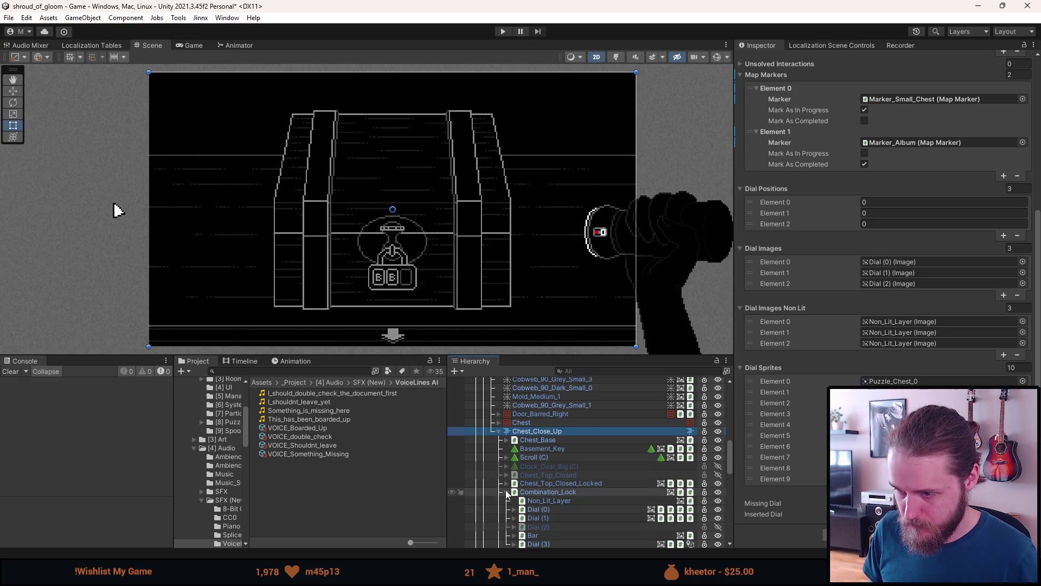
{"action": "left_click", "coordinate": [546, 543]}
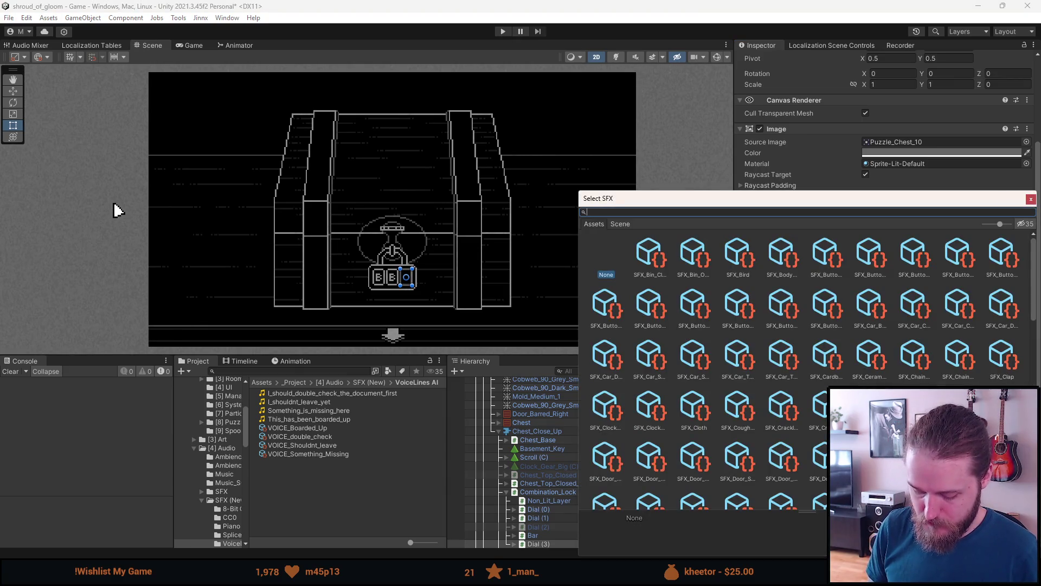
{"action": "double_click", "coordinate": [784, 263]}
- Deactivate Chest_Close_Up and collapse its children
{"action": "left_click", "coordinate": [535, 431]}
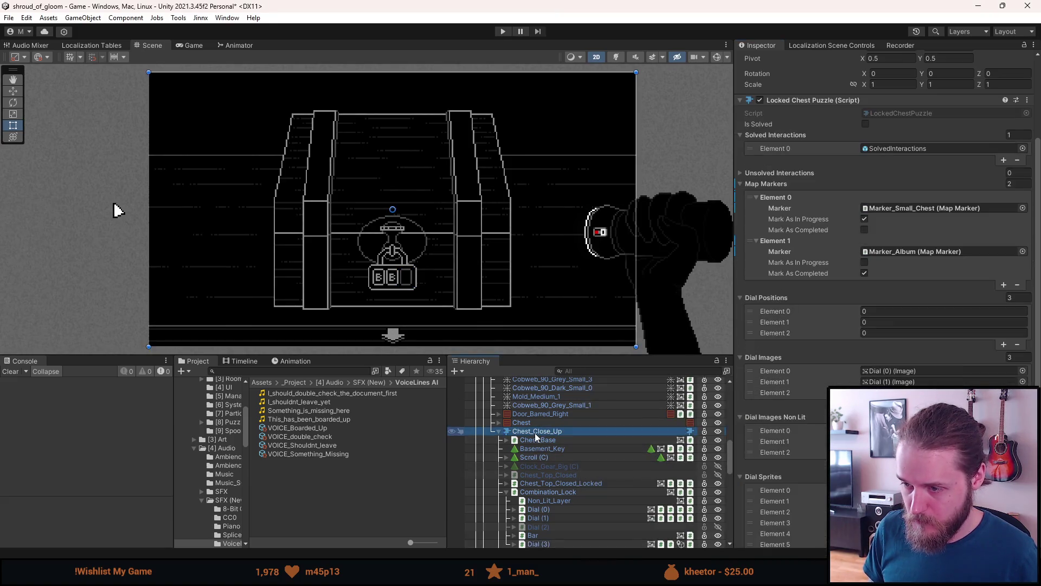
{"action": "key", "text": "alt+shift+a"}
{"action": "left_click", "coordinate": [496, 431]}
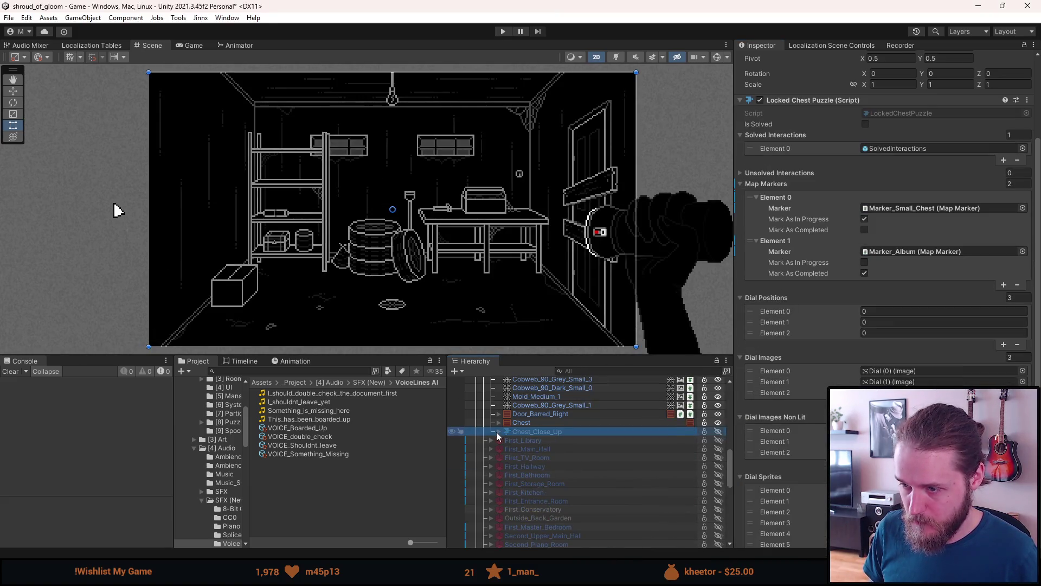
- Collapse and deactivate the First_Garage room
{"action": "scroll", "coordinate": [542, 433], "scroll_direction": "up", "scroll_amount": 5}
{"action": "left_click", "coordinate": [539, 383]}
{"action": "scroll", "coordinate": [494, 412], "scroll_direction": "up", "scroll_amount": 2}
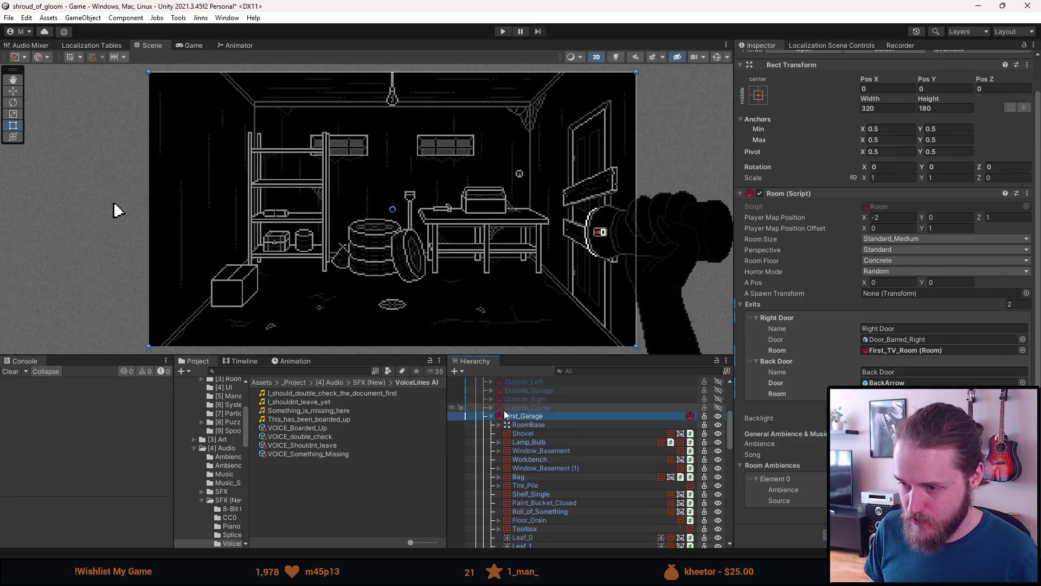
{"action": "left_click", "coordinate": [492, 417]}
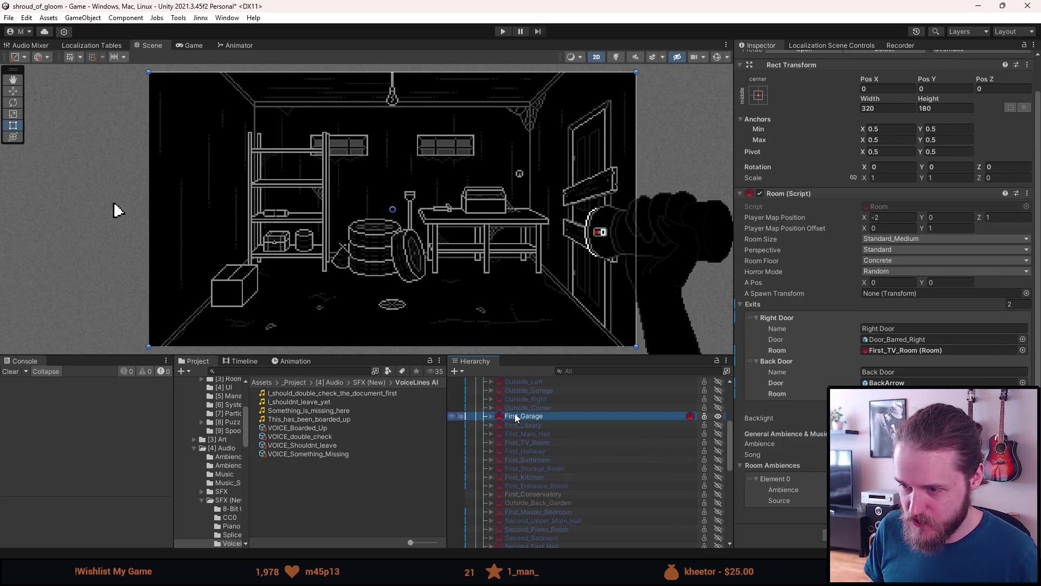
{"action": "key", "text": "alt+shift+a"}
- Select Intro_Cutscene, clear the Console, make the Scene view taller and start Play mode
{"action": "scroll", "coordinate": [529, 427], "scroll_direction": "up", "scroll_amount": 5}
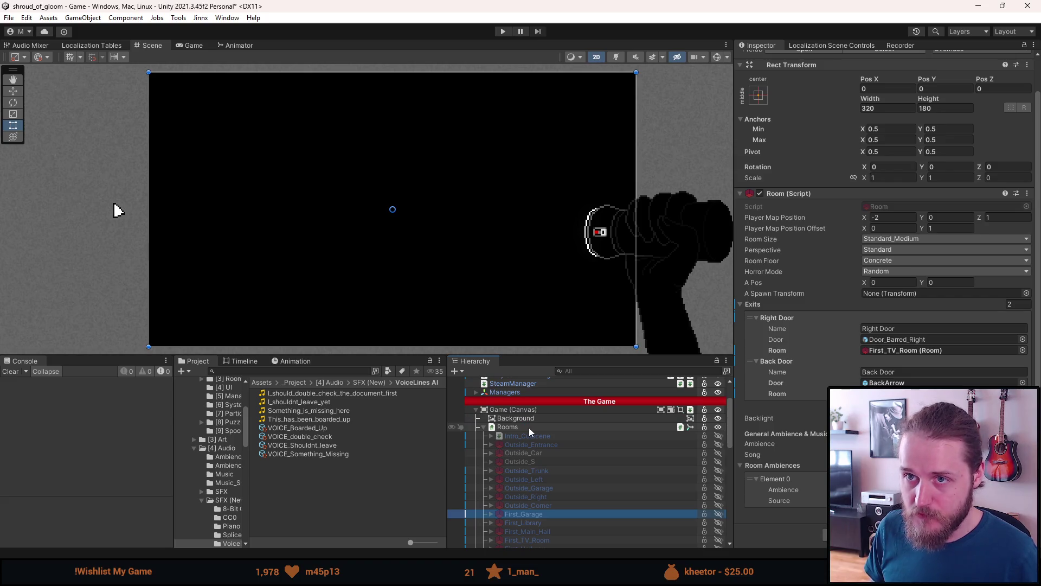
{"action": "left_click", "coordinate": [532, 437]}
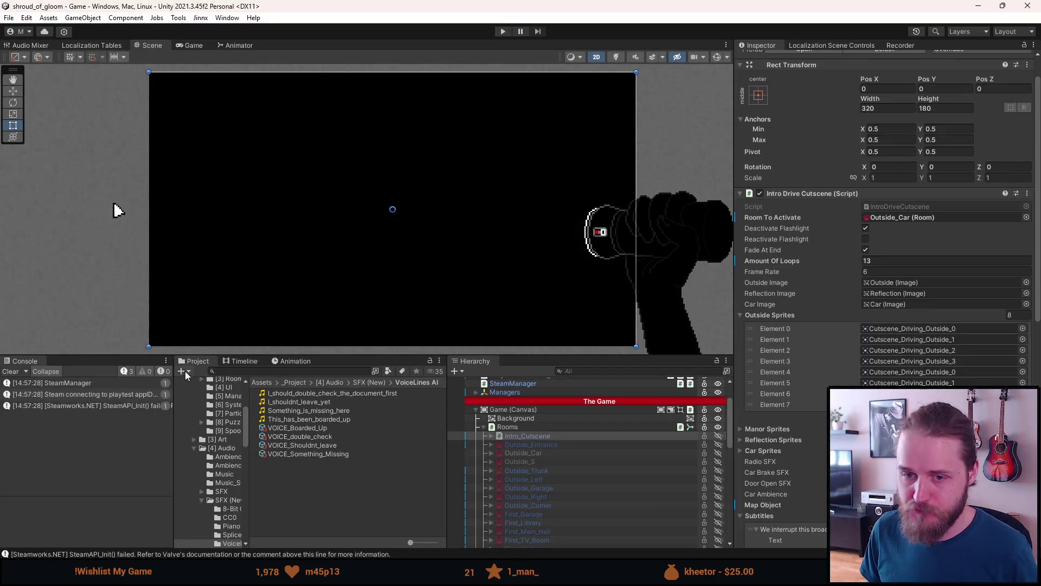
{"action": "left_click", "coordinate": [11, 372]}
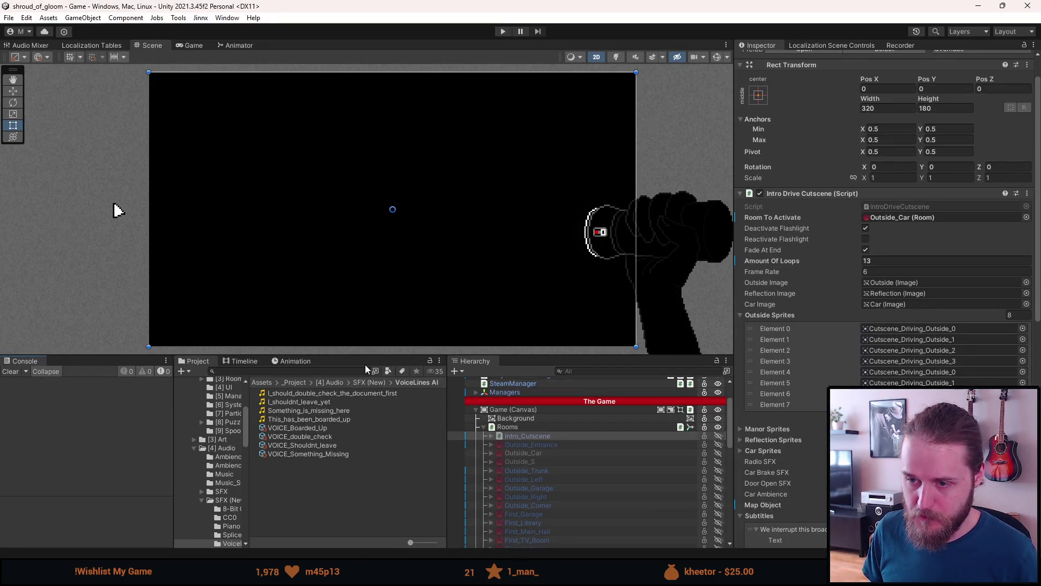
{"action": "left_click_drag", "start_coordinate": [367, 356], "coordinate": [367, 386]}
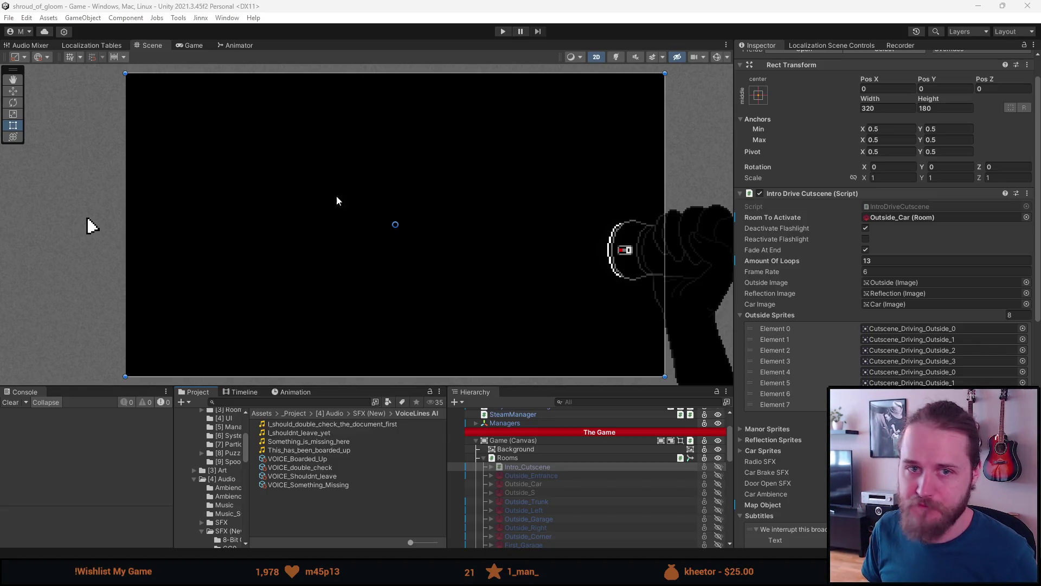
{"action": "left_click", "coordinate": [503, 31]}
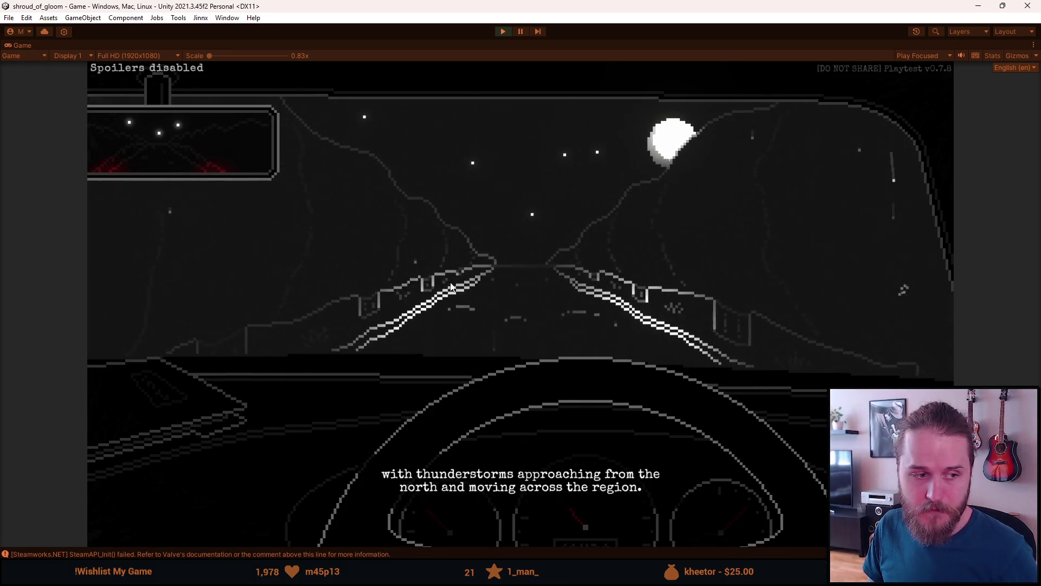
- Pause the playtest, check the Audio volume settings, then return and resume the game
{"action": "key", "text": "Escape"}
{"action": "left_click", "coordinate": [512, 318]}
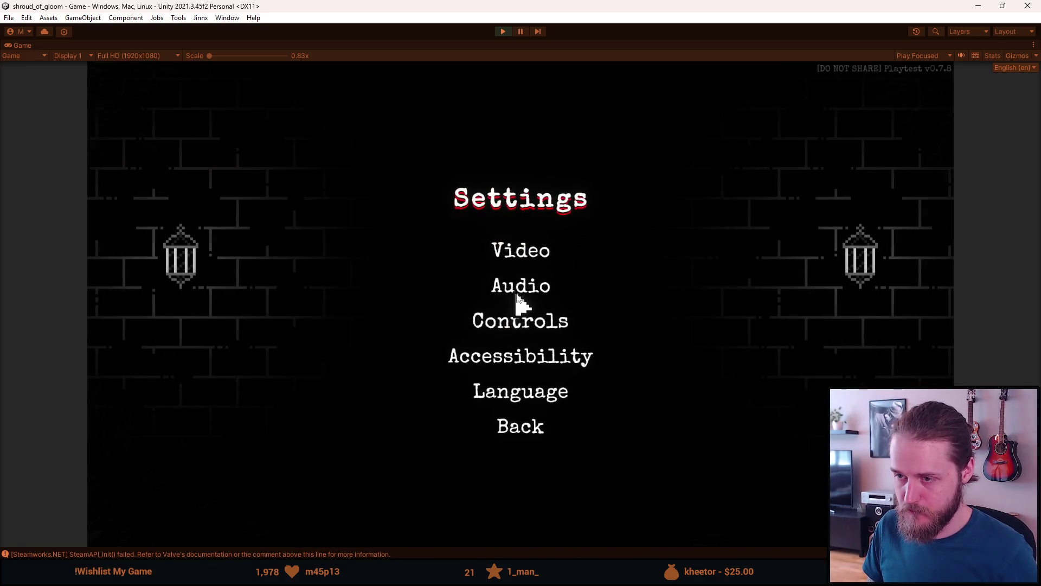
{"action": "left_click", "coordinate": [519, 289]}
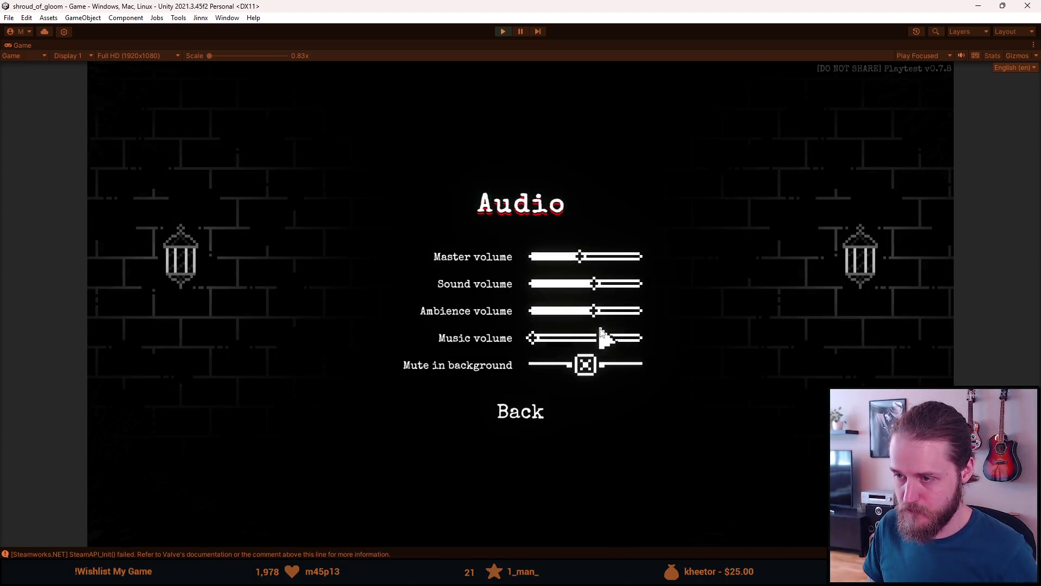
{"action": "left_click", "coordinate": [527, 418]}
{"action": "left_click", "coordinate": [529, 424]}
{"action": "left_click", "coordinate": [521, 288]}
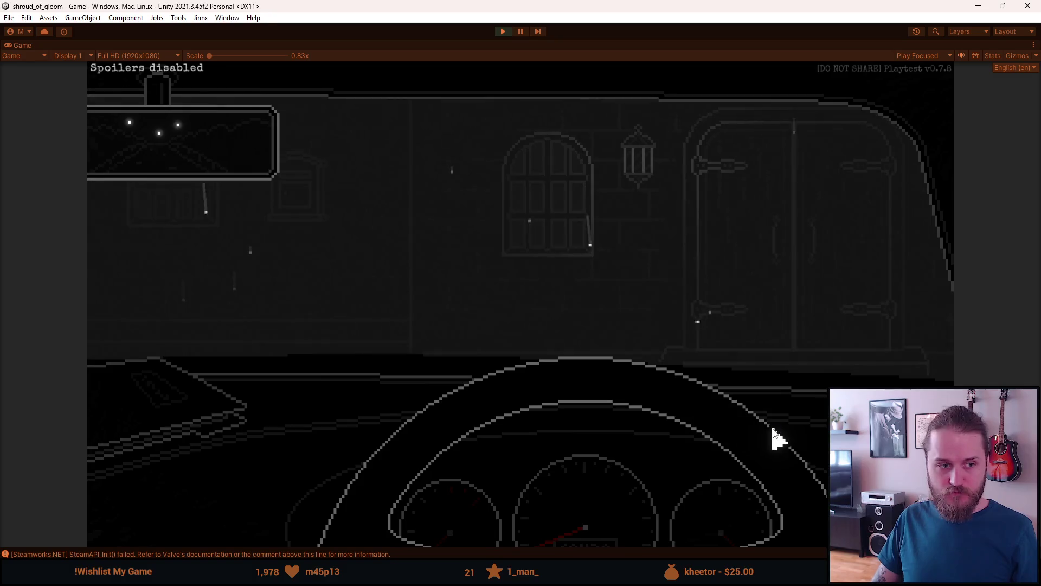
- Trigger the steering wheel and exit voice lines, read the dashboard document, then leave the car
{"action": "left_click", "coordinate": [728, 395]}
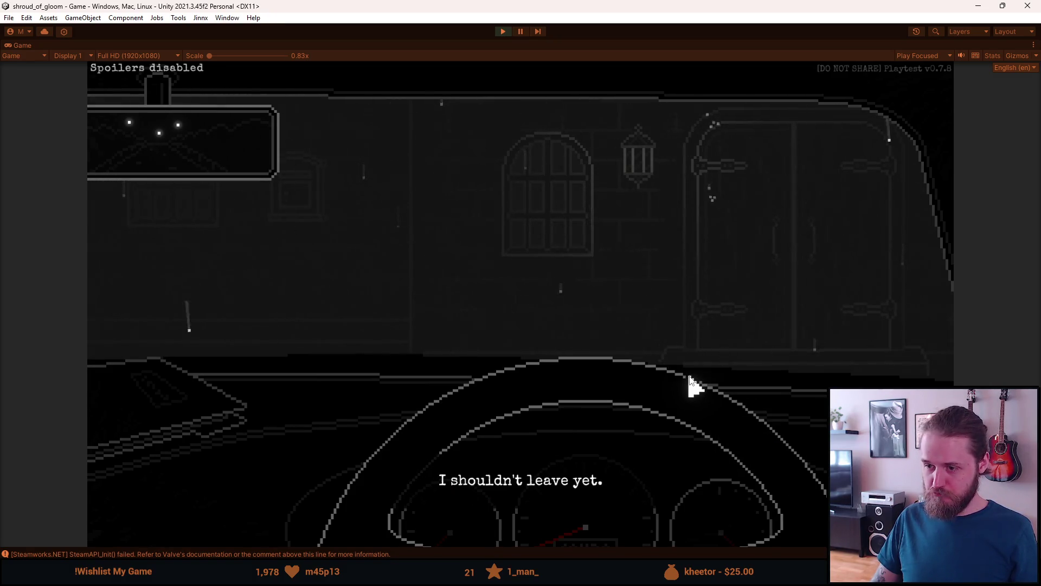
{"action": "left_click", "coordinate": [893, 193]}
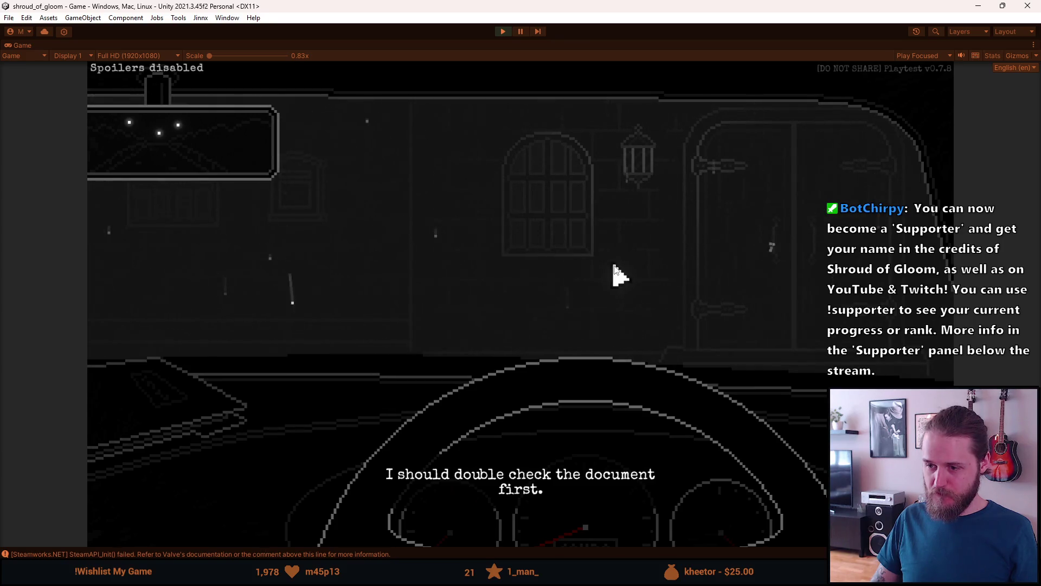
{"action": "left_click", "coordinate": [890, 200]}
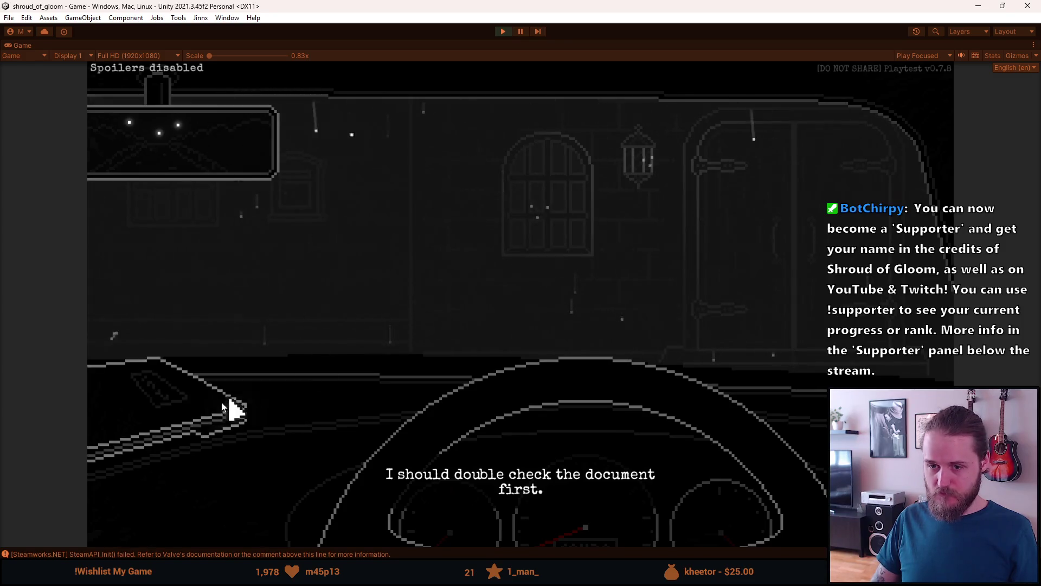
{"action": "left_click", "coordinate": [214, 418]}
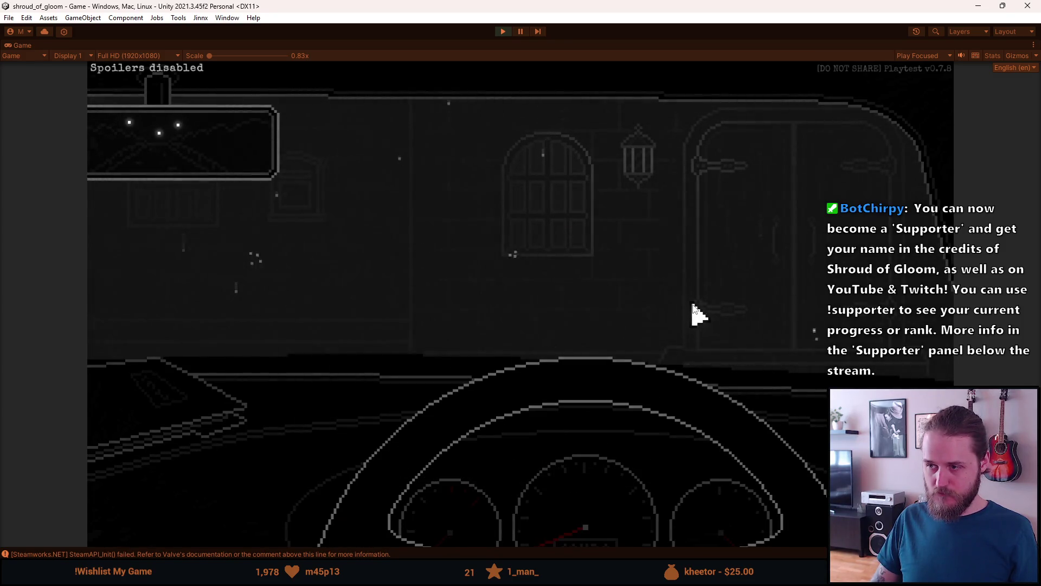
{"action": "left_click", "coordinate": [933, 219]}
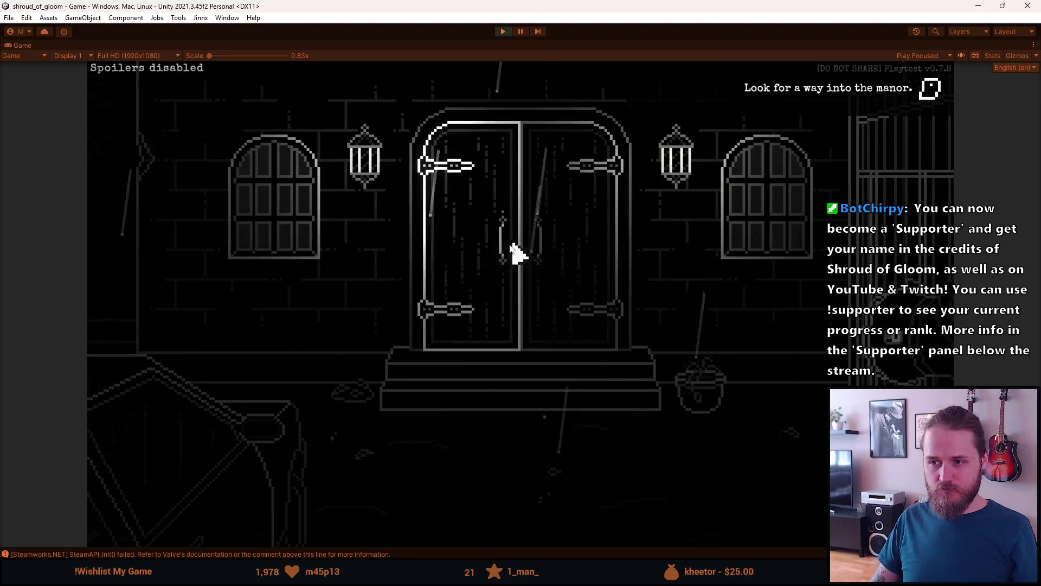
- Click the parked car beside the manor repeatedly to hear its 'I shouldn't leave yet.' line
{"action": "left_click", "coordinate": [197, 420]}
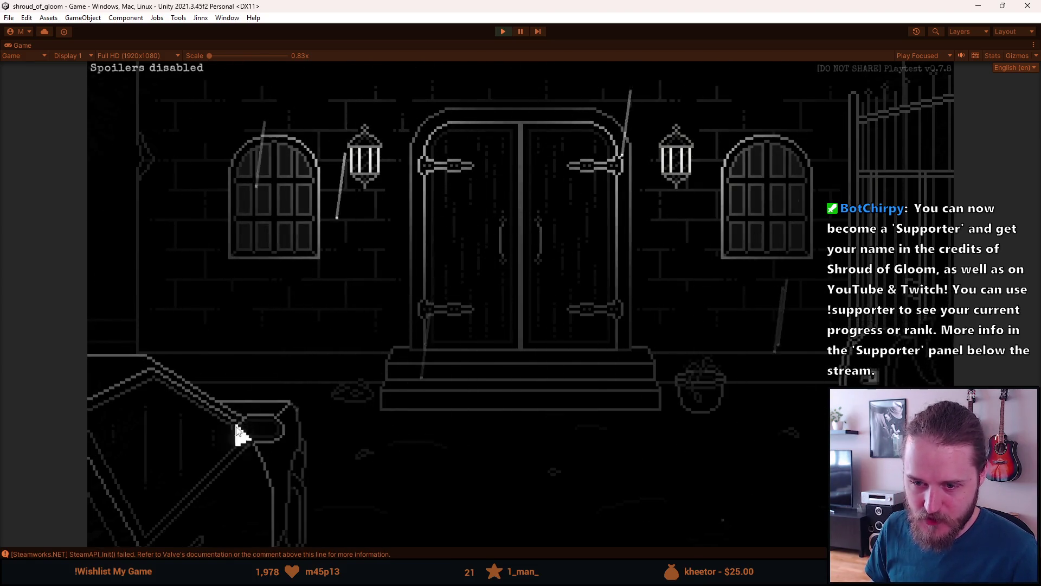
{"action": "left_click", "coordinate": [207, 425]}
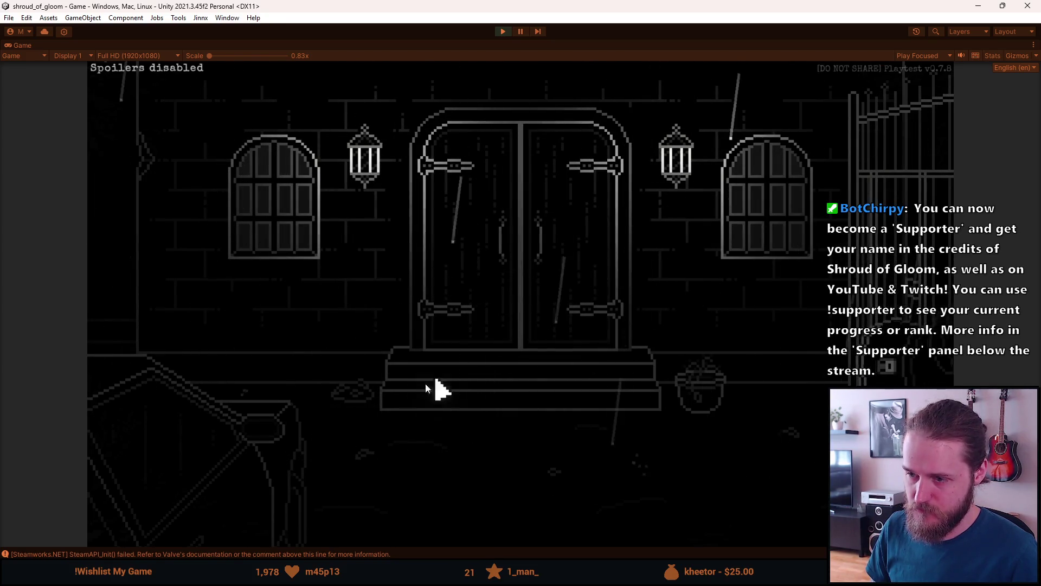
{"action": "left_click", "coordinate": [249, 448]}
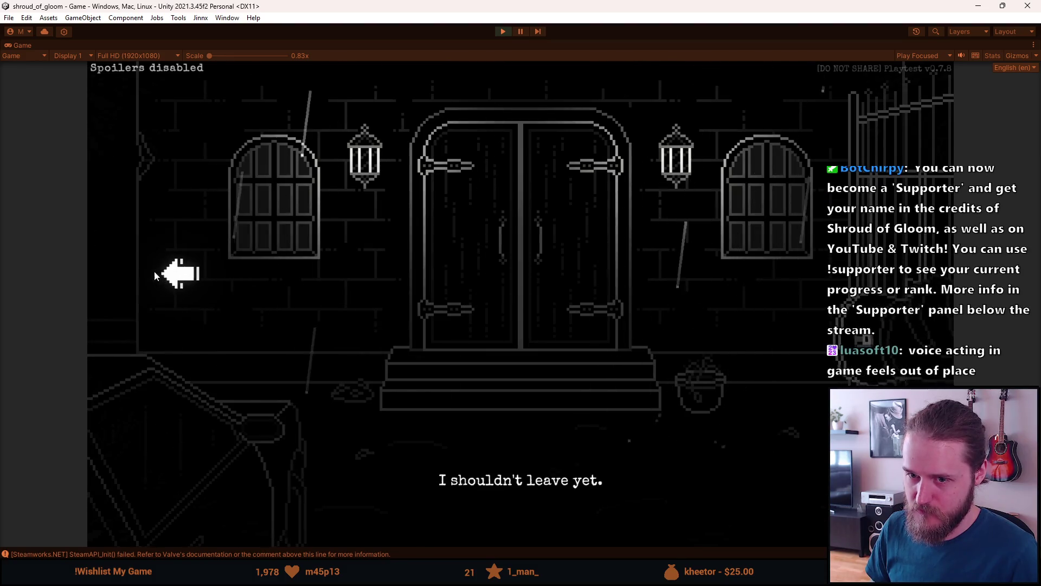
- Walk to the room on the left, then teleport to First_Garage using the developer tools
{"action": "left_click", "coordinate": [153, 271]}
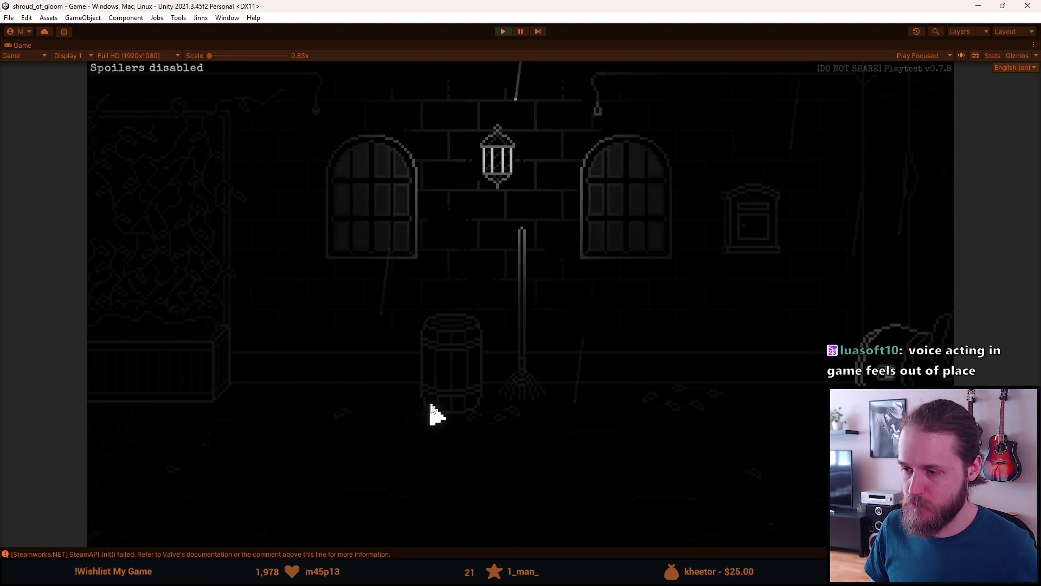
{"action": "key", "text": "F1"}
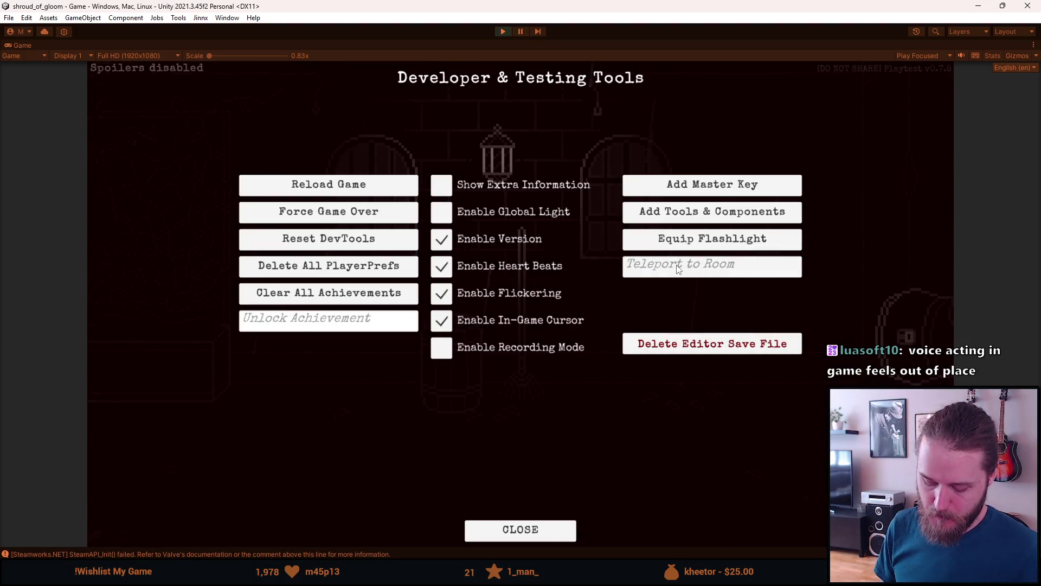
{"action": "type", "text": "First_Garage"}
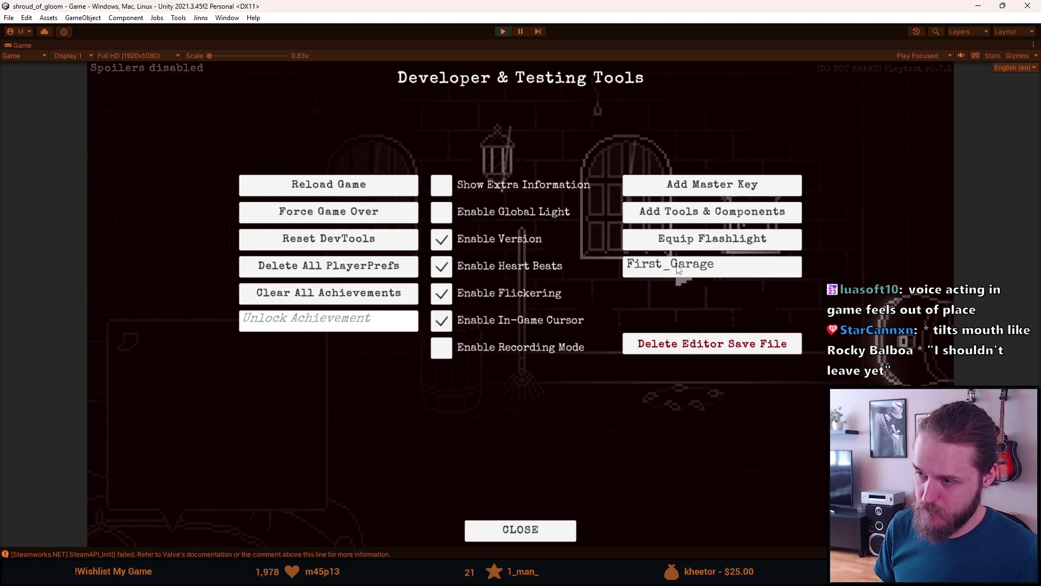
{"action": "key", "text": "Return"}
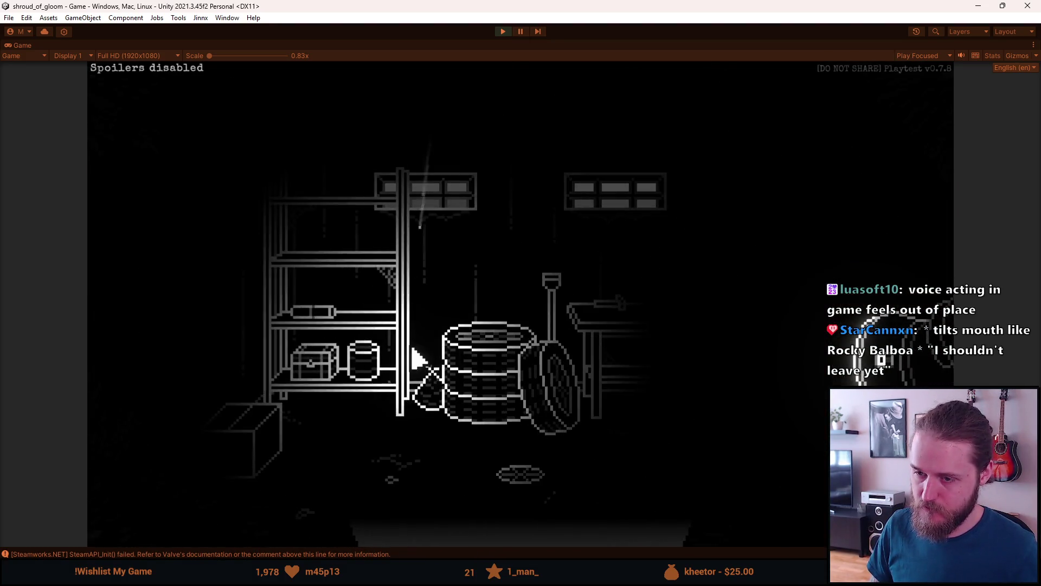
- Teleport back to the First_Main_Hall room through the developer tools
{"action": "key", "text": "F1"}
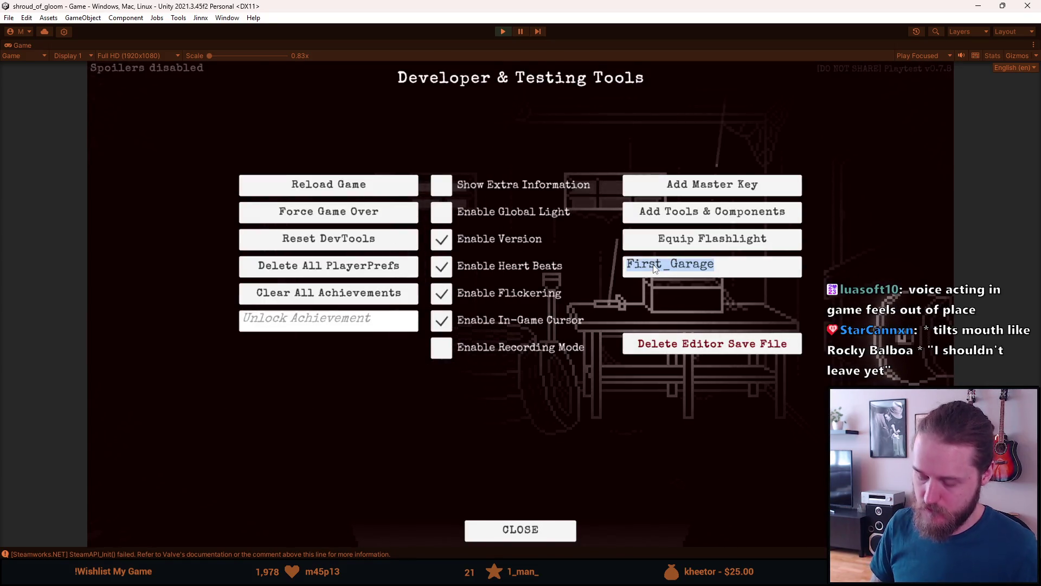
{"action": "type", "text": "First_Main_"}
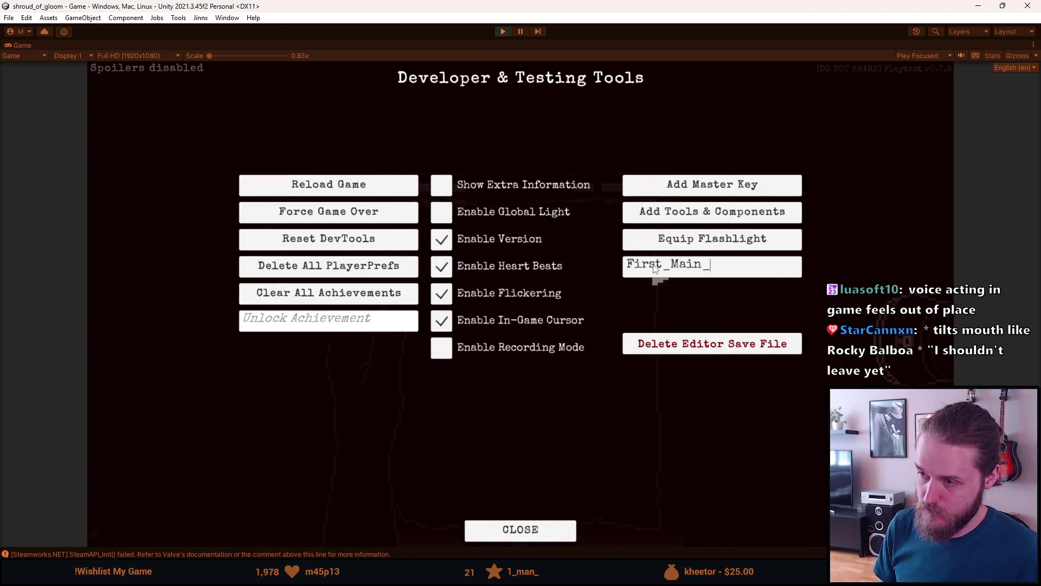
{"action": "key", "text": "Return"}
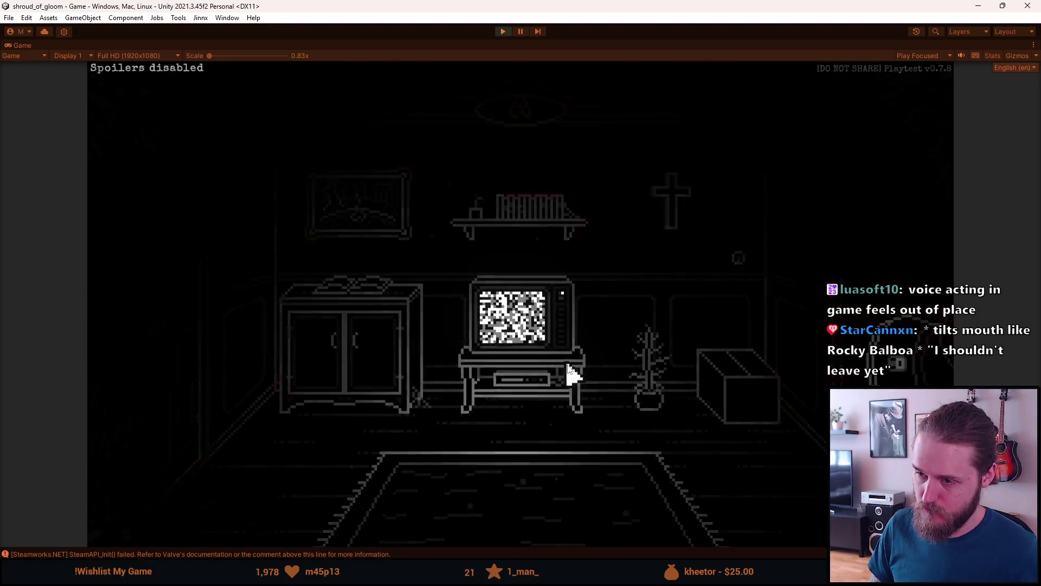
- Edit the Dev Tools room name from First_Main_Hall to First_Garage and load it
{"action": "key", "text": "F1"}
{"action": "key", "text": "End"}
{"action": "key", "text": "BackSpace"}
{"action": "key", "text": "BackSpace"}
{"action": "key", "text": "BackSpace"}
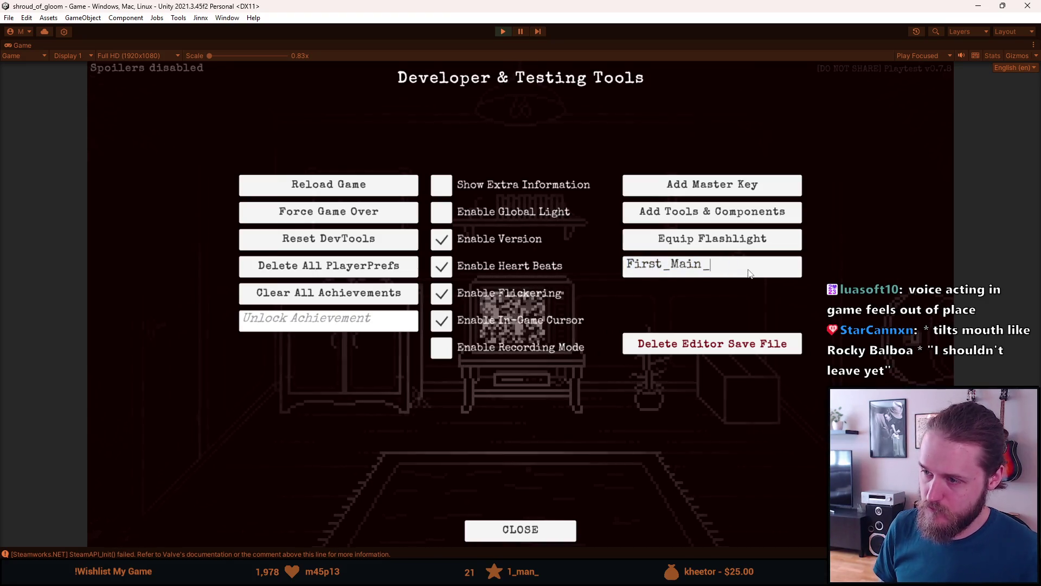
{"action": "key", "text": "BackSpace"}
{"action": "key", "text": "BackSpace"}
{"action": "type", "text": "Garage"}
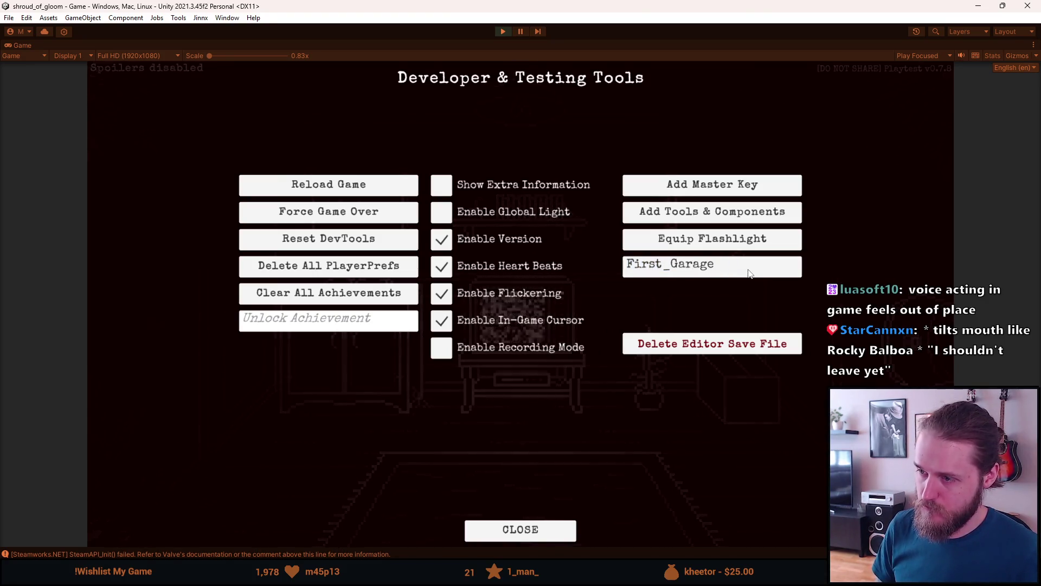
{"action": "key", "text": "Return"}
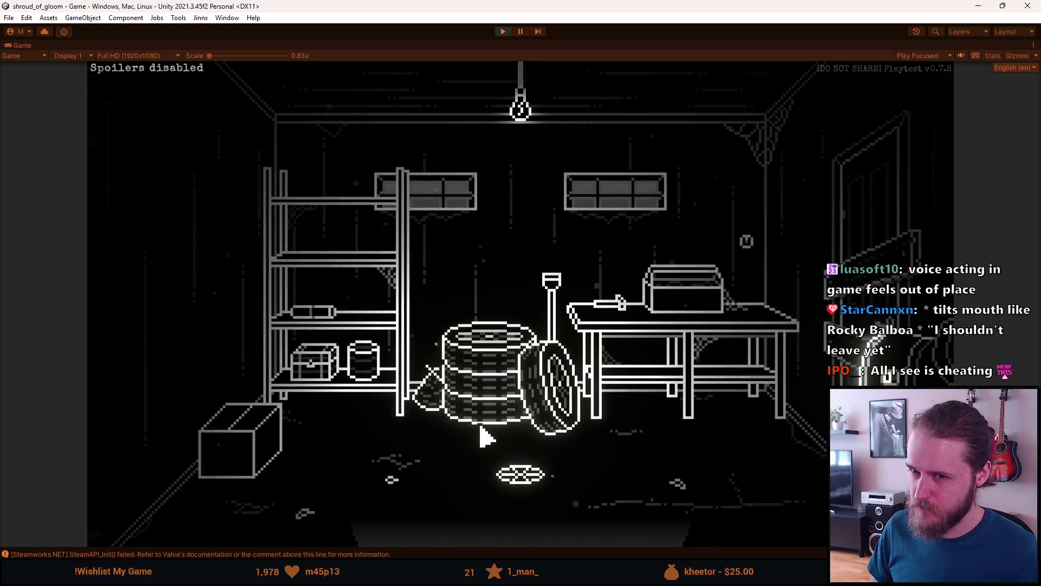
- Open the shelf chest close-up, change the lock letters, then return to the garage
{"action": "left_click", "coordinate": [329, 374]}
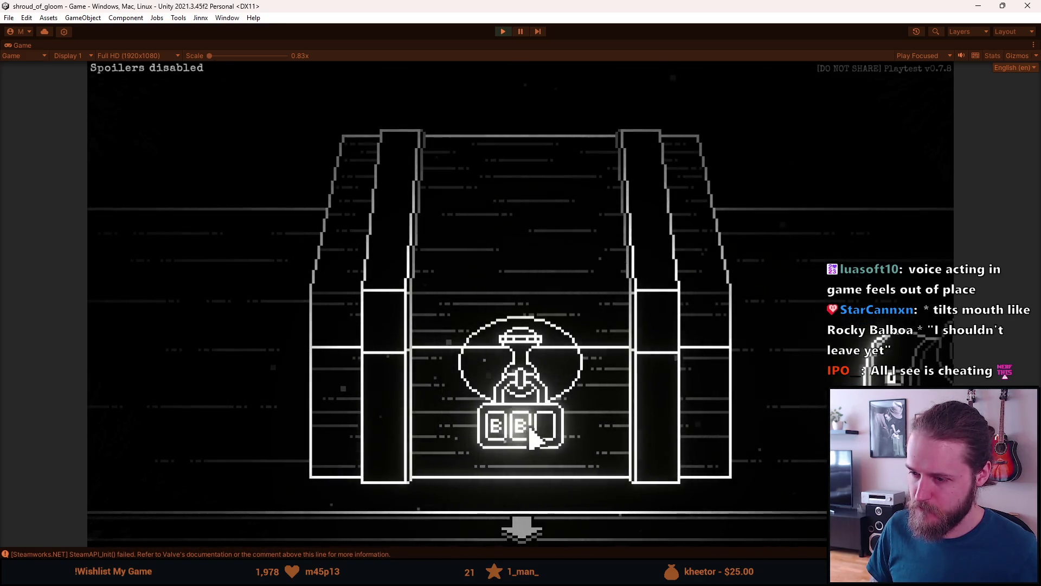
{"action": "left_click", "coordinate": [533, 435]}
{"action": "left_click", "coordinate": [548, 442]}
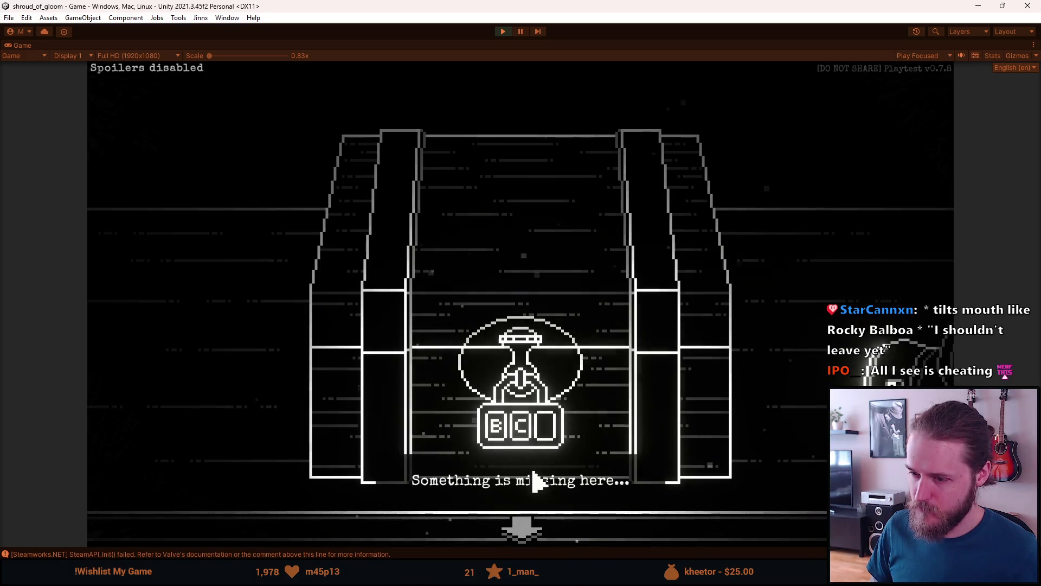
{"action": "left_click", "coordinate": [522, 528]}
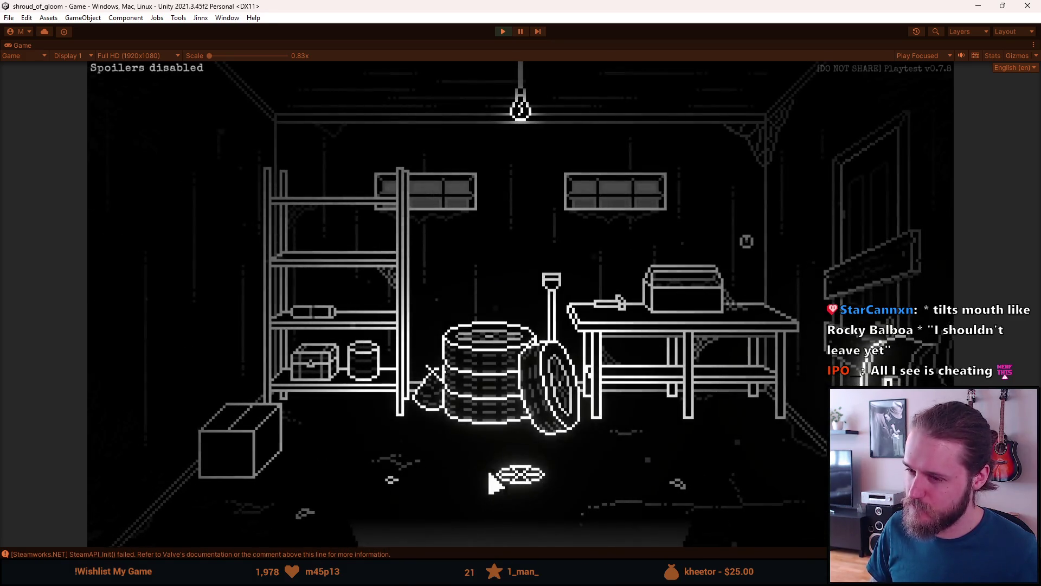
- Reopen the chest lock and click it to hear 'Something is missing here...', then leave
{"action": "left_click", "coordinate": [330, 380]}
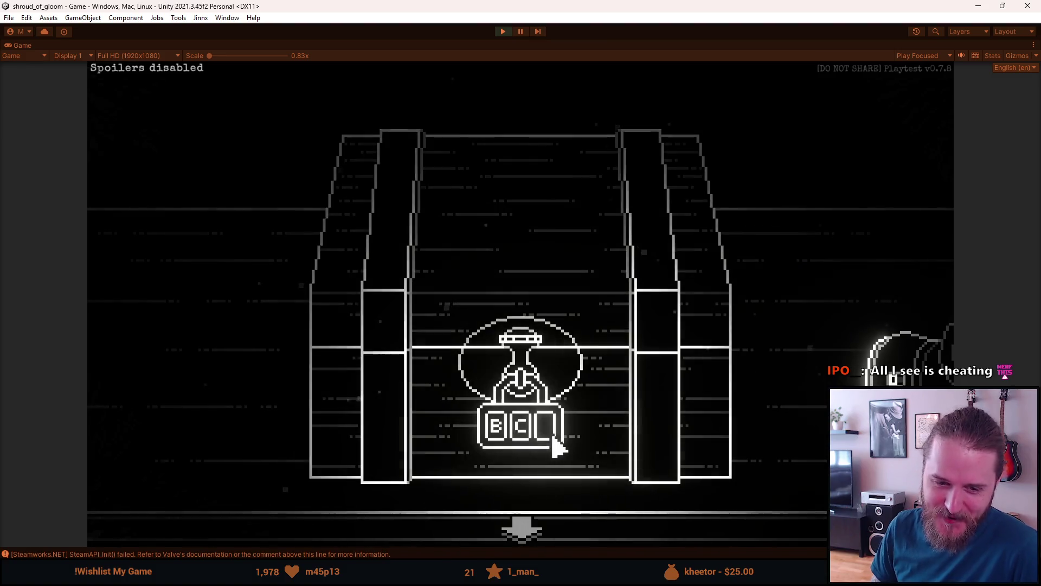
{"action": "left_click", "coordinate": [525, 527]}
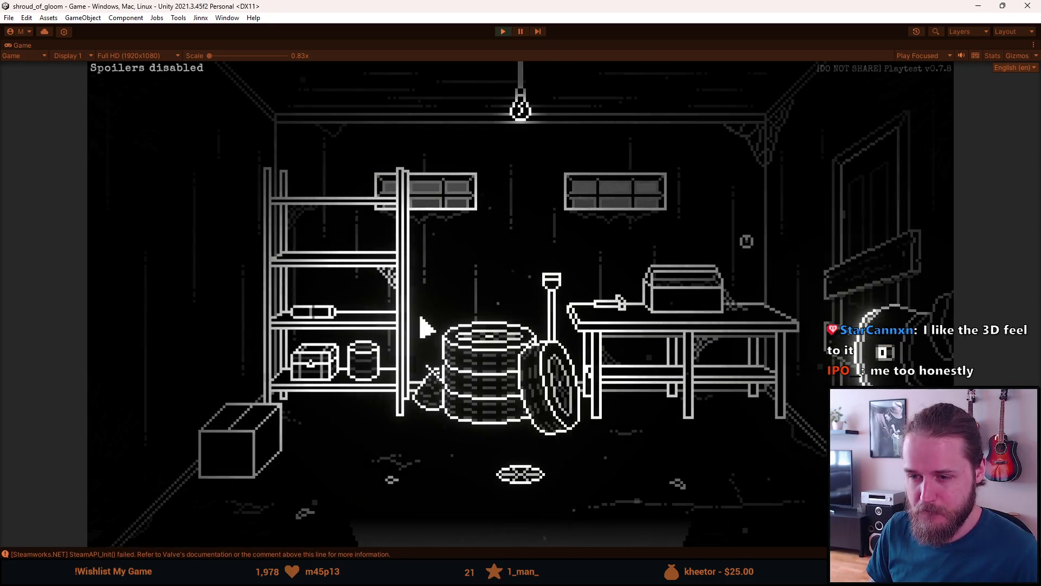
{"action": "left_click", "coordinate": [325, 360]}
{"action": "left_click", "coordinate": [549, 434]}
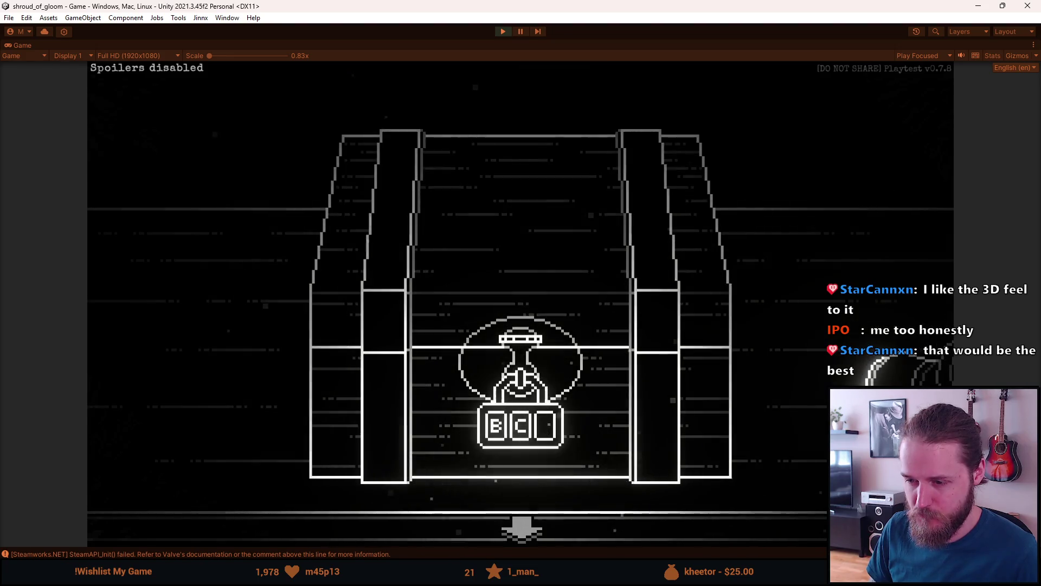
{"action": "left_click", "coordinate": [530, 521]}
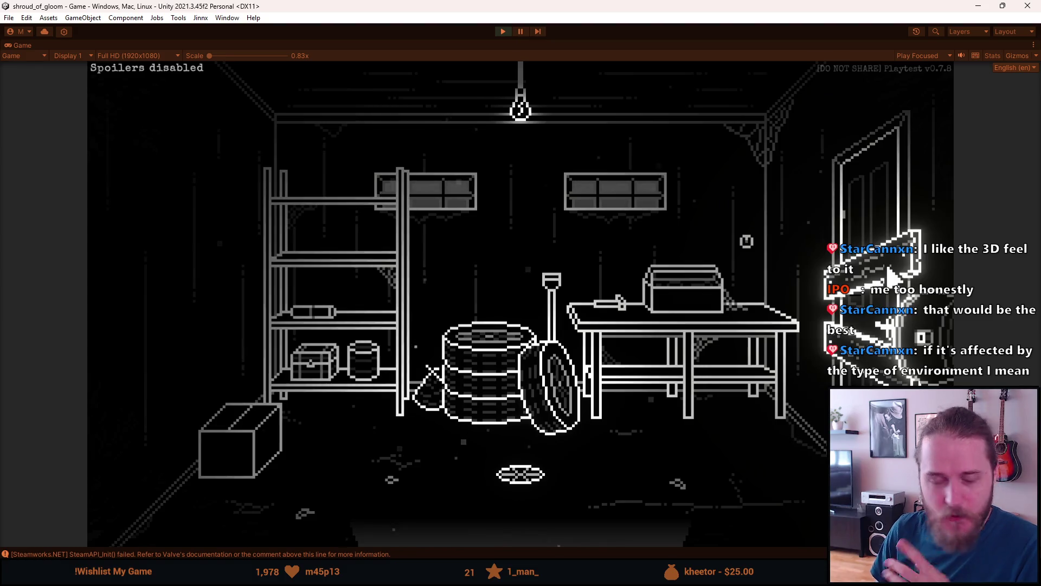
- Load Outside_Garage via Dev Tools, test the cart's 'I shouldn't leave yet.' line, then pause
{"action": "key", "text": "F1"}
{"action": "left_click", "coordinate": [699, 267]}
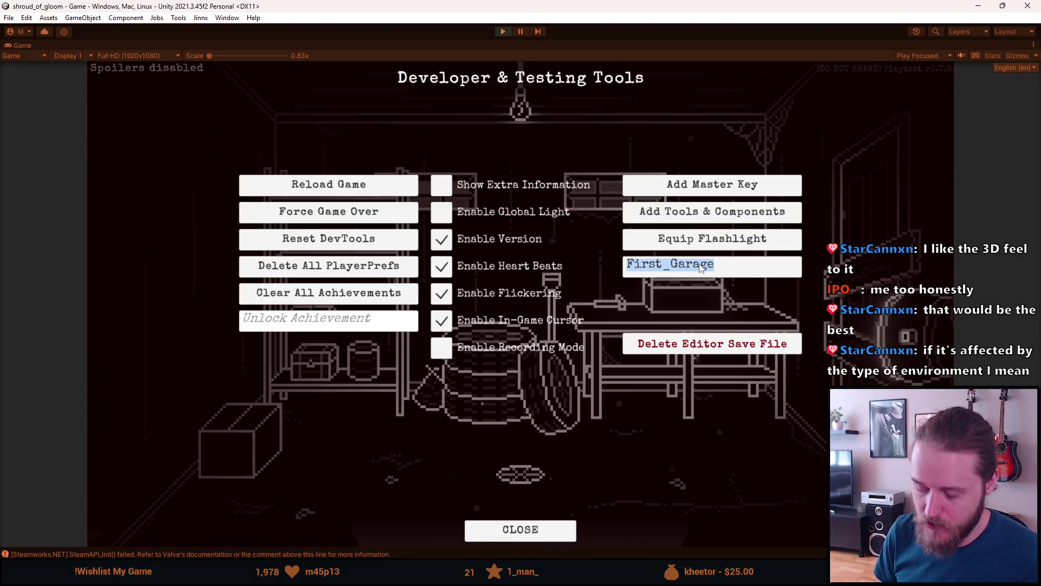
{"action": "type", "text": "utside_"}
{"action": "type", "text": "ge"}
{"action": "key", "text": "Return"}
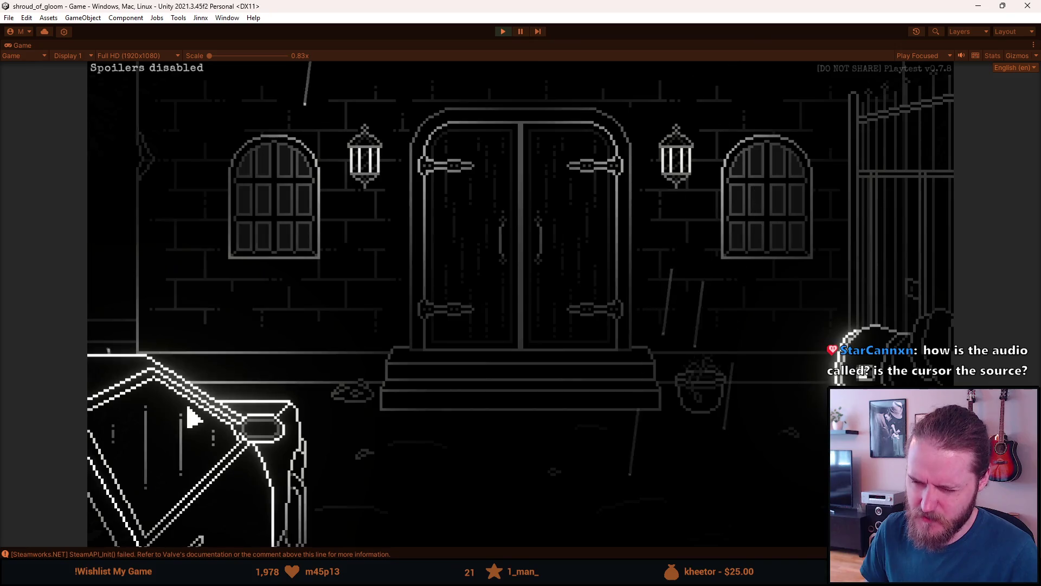
{"action": "left_click", "coordinate": [204, 423]}
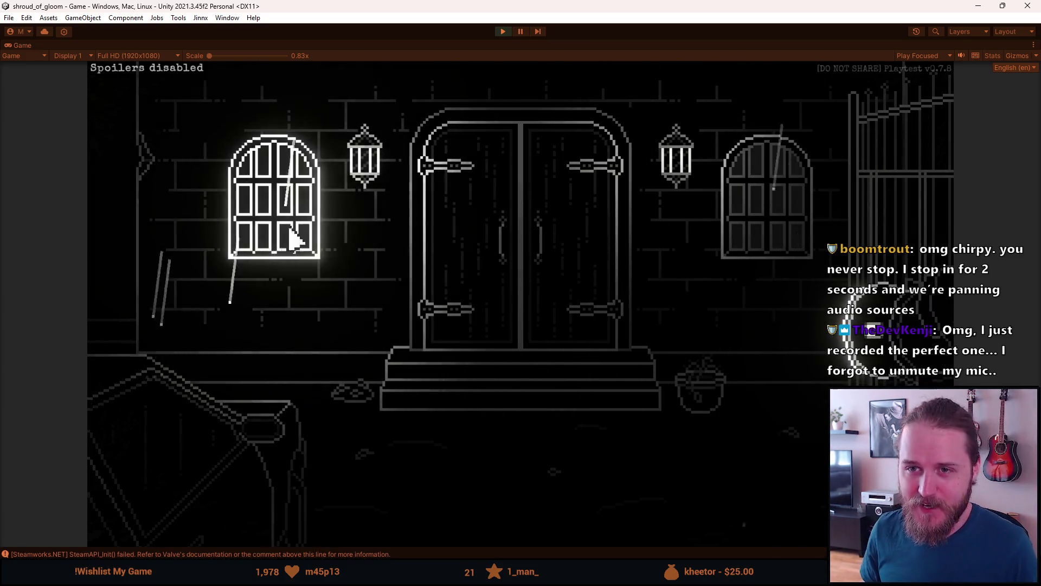
{"action": "key", "text": "Escape"}
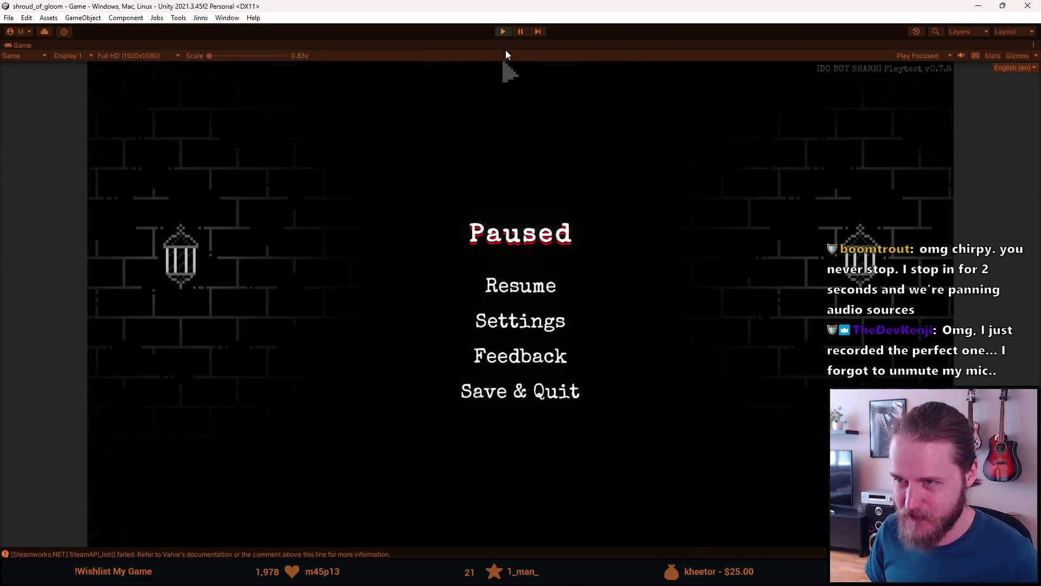
- Exit Play mode and set Volume to 0.75 on the four VOICE sound assets together
{"action": "left_click", "coordinate": [504, 33]}
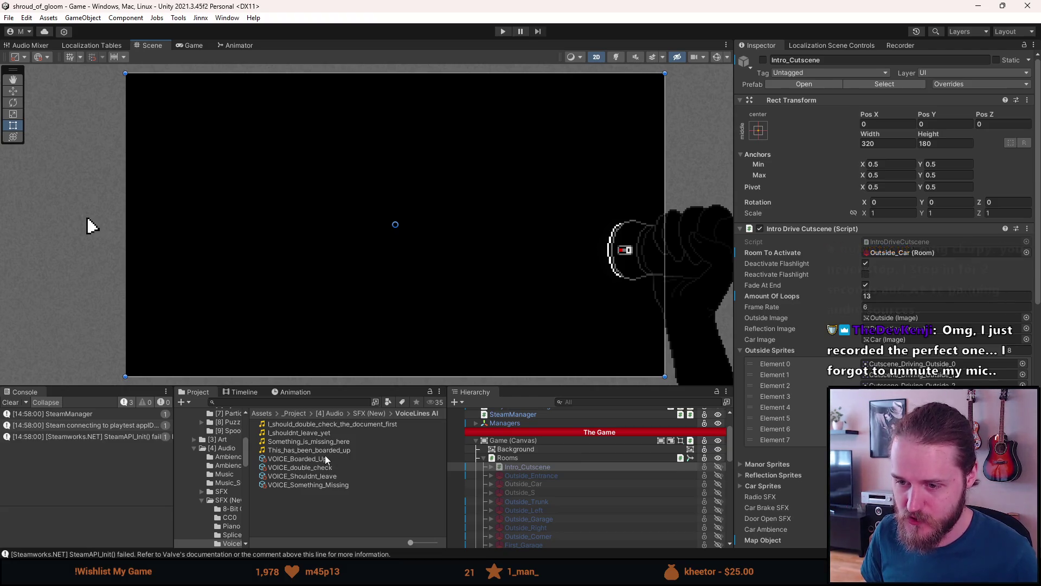
{"action": "left_click", "coordinate": [325, 458]}
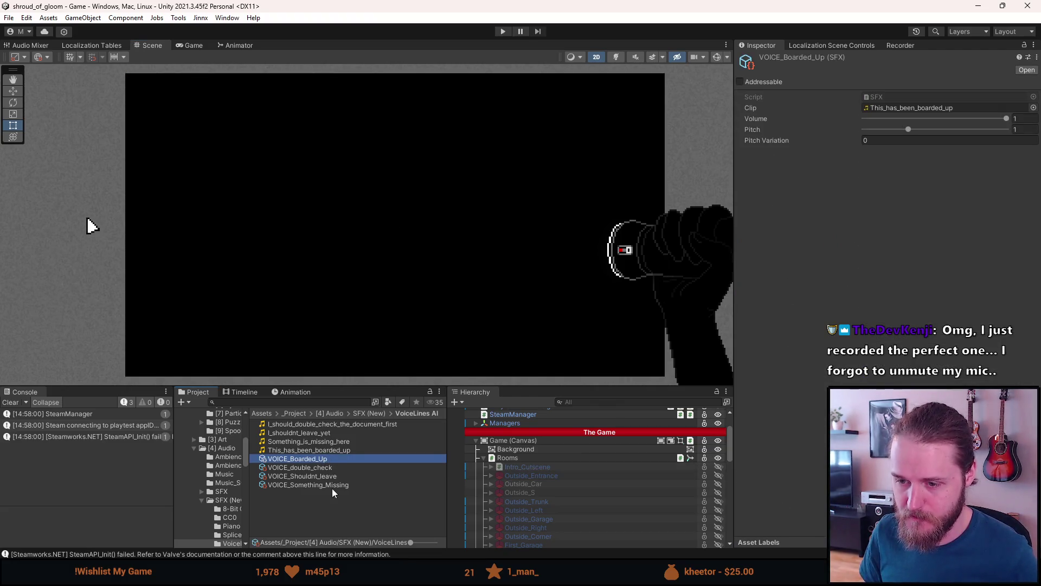
{"action": "left_click", "coordinate": [337, 486], "text": "shift"}
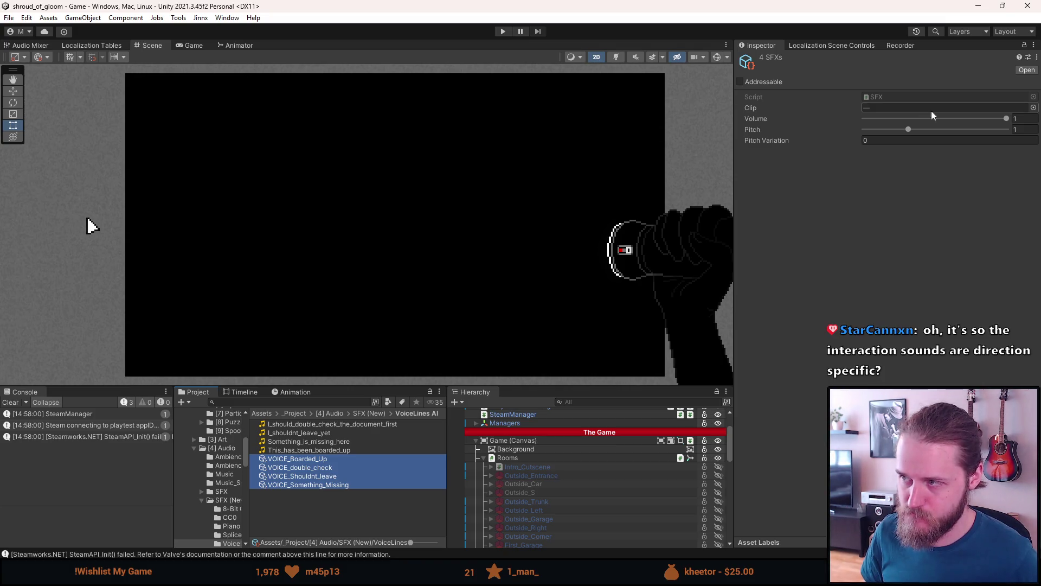
{"action": "left_click", "coordinate": [1020, 118]}
{"action": "type", "text": "0,75"}
{"action": "left_click", "coordinate": [933, 220]}
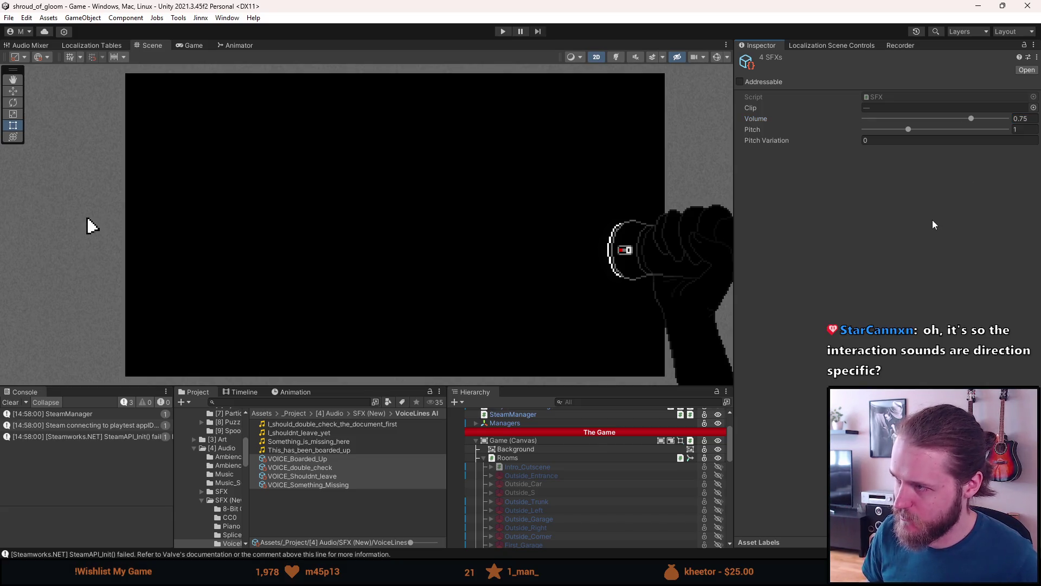
{"action": "left_click", "coordinate": [287, 508]}
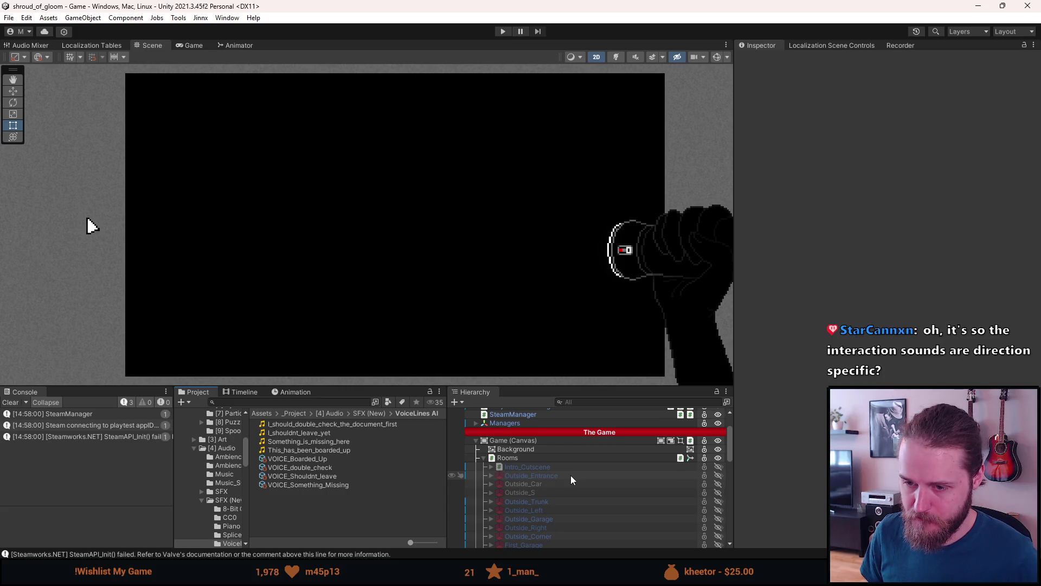
- Clear the Steamworks startup messages from the Console
{"action": "scroll", "coordinate": [571, 478], "scroll_direction": "down", "scroll_amount": 2}
{"action": "scroll", "coordinate": [571, 478], "scroll_direction": "down", "scroll_amount": 2}
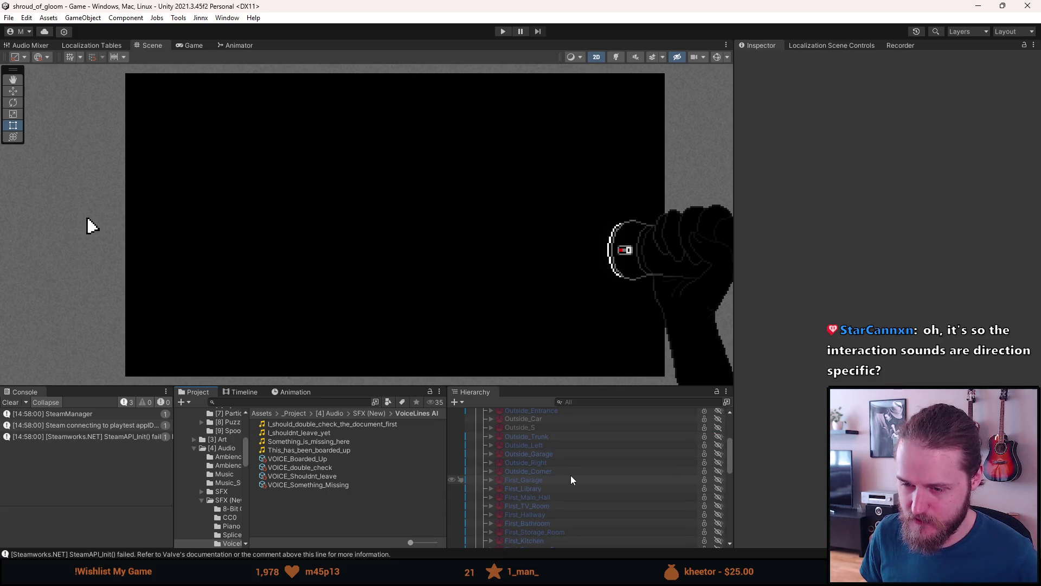
{"action": "scroll", "coordinate": [570, 476], "scroll_direction": "up", "scroll_amount": 2}
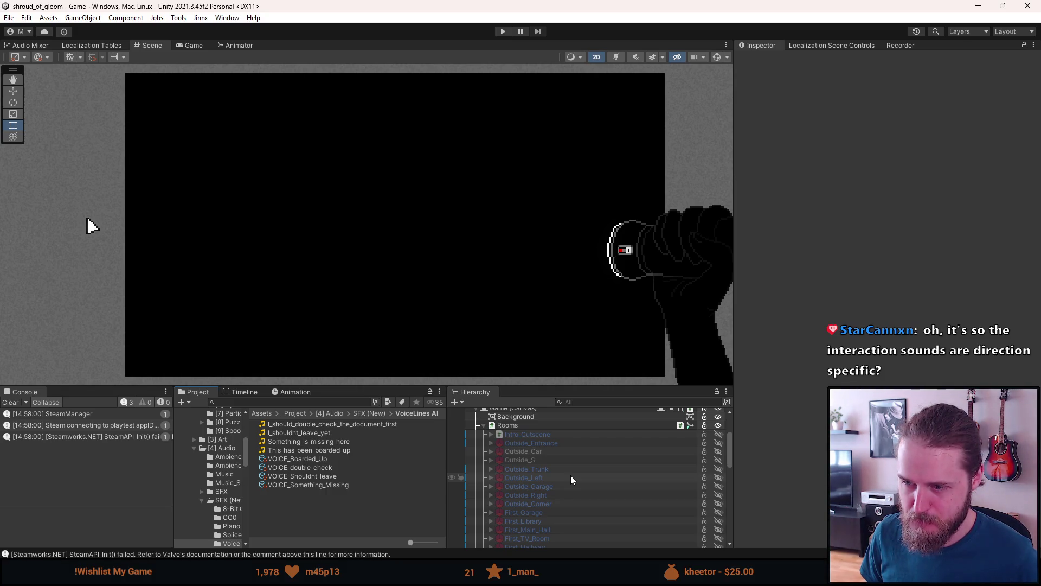
{"action": "left_click", "coordinate": [15, 401]}
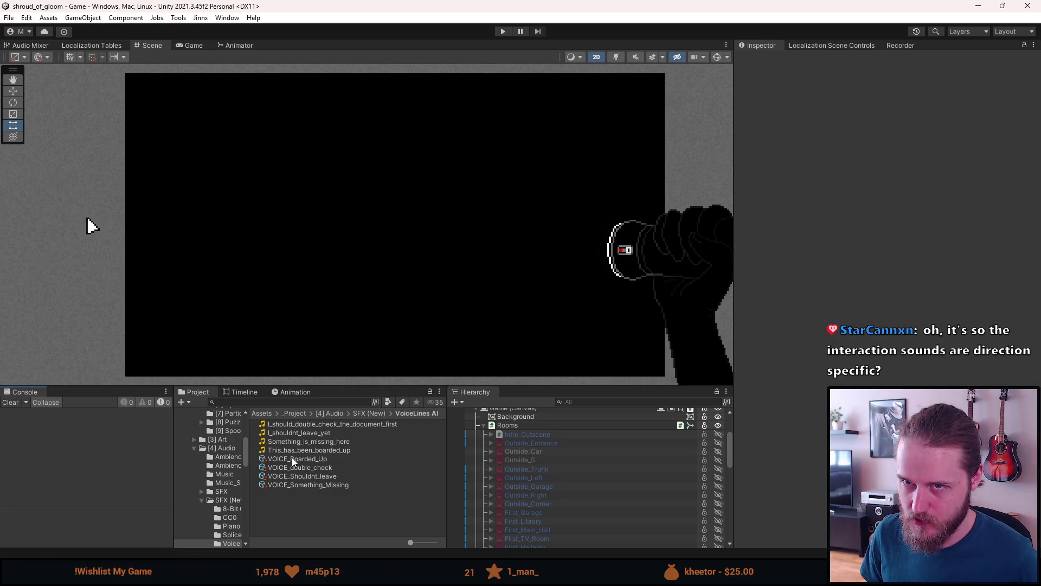
- Expand and collapse Outside_Entrance in the Hierarchy, then hide GitHub Desktop
{"action": "left_click", "coordinate": [491, 444]}
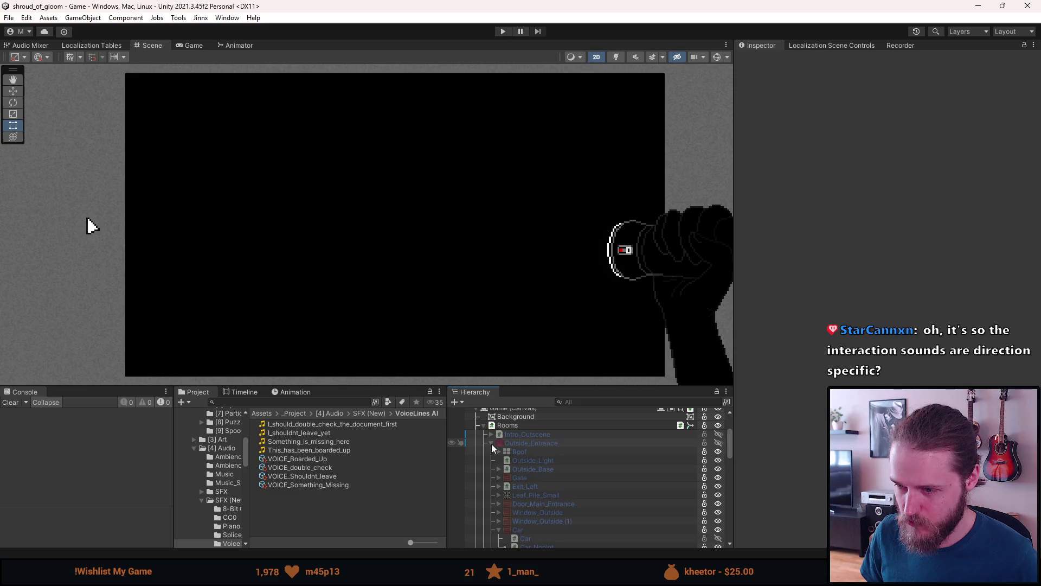
{"action": "left_click", "coordinate": [491, 444]}
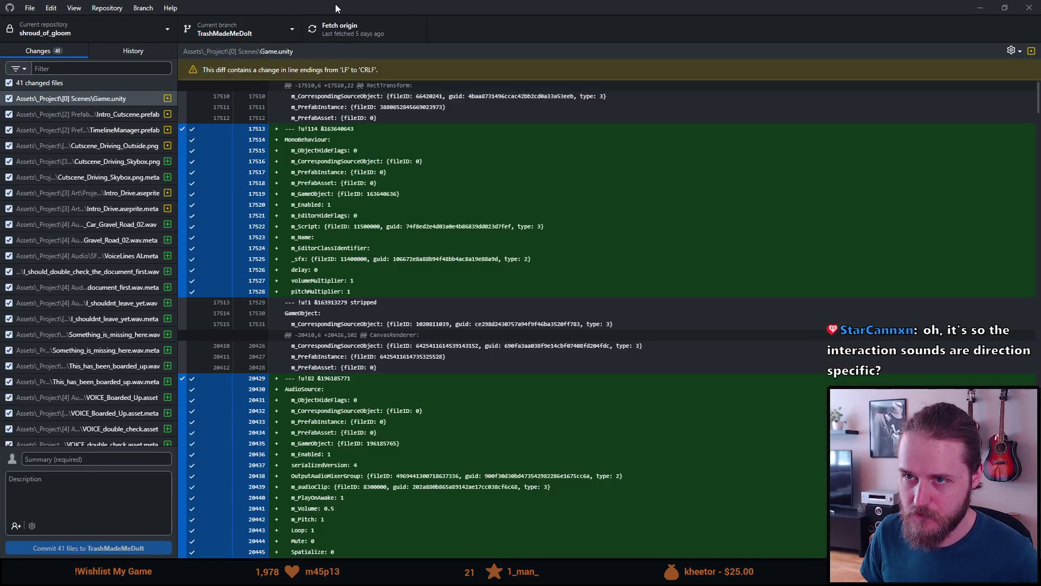
{"action": "left_click_drag", "start_coordinate": [335, 5], "coordinate": [145, 158]}
{"action": "key", "text": "alt+Tab"}
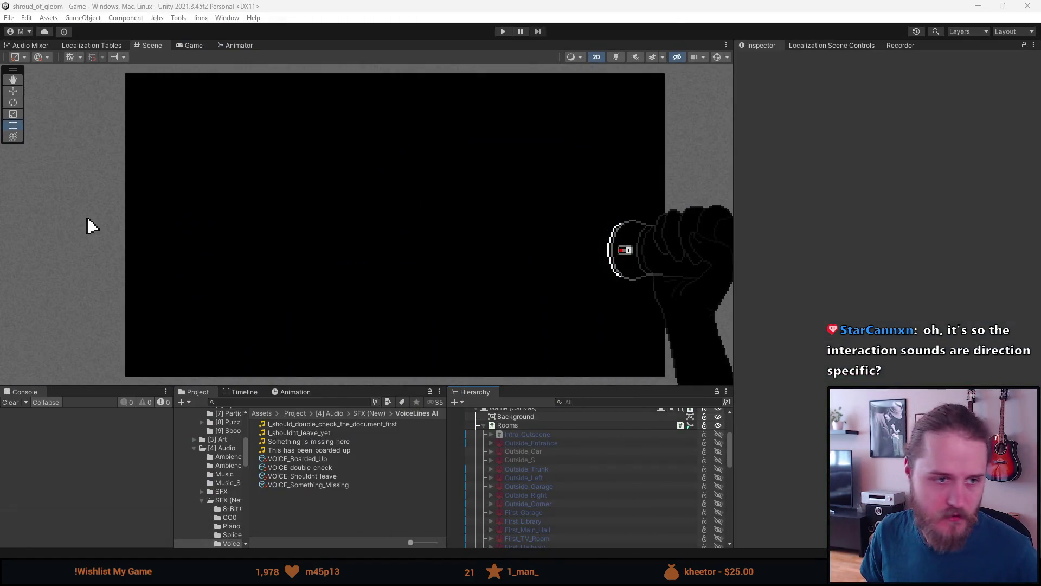
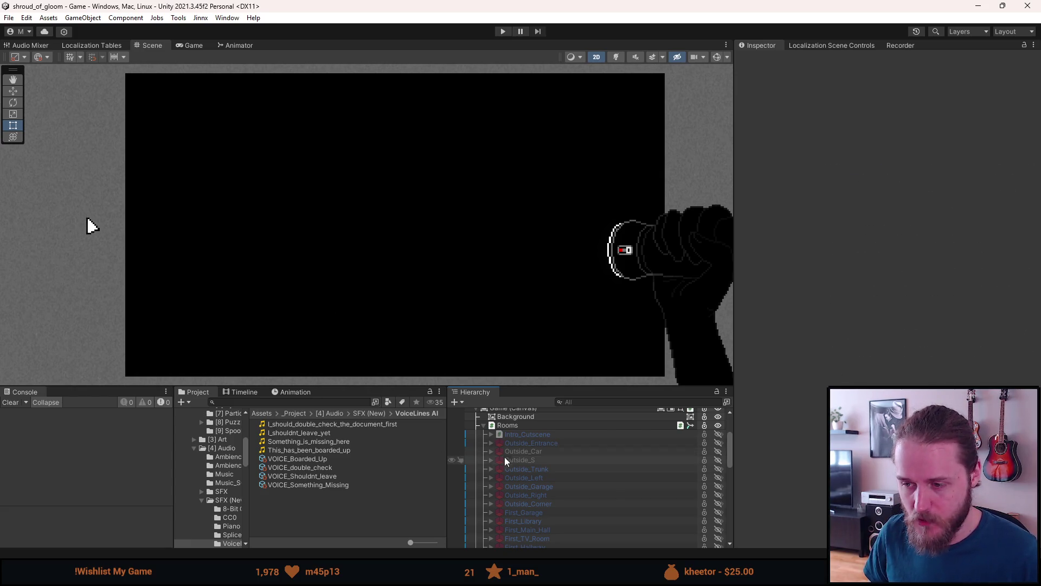
- Show the Outside_Entrance room and delete the car's second click sound, leaving only SFX_Car_Door_Open
{"action": "scroll", "coordinate": [521, 438], "scroll_direction": "up", "scroll_amount": 4}
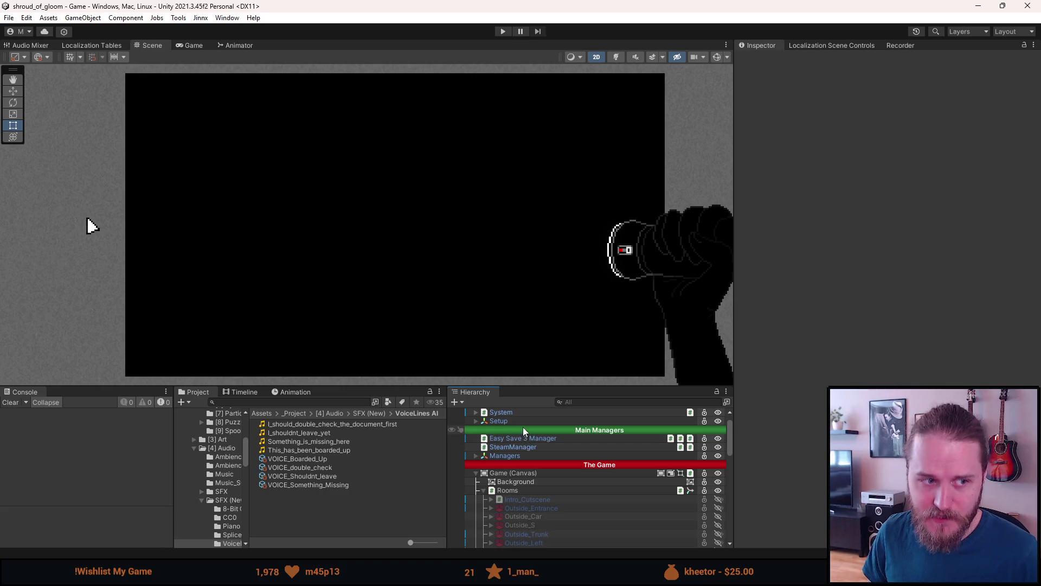
{"action": "scroll", "coordinate": [523, 430], "scroll_direction": "down", "scroll_amount": 4}
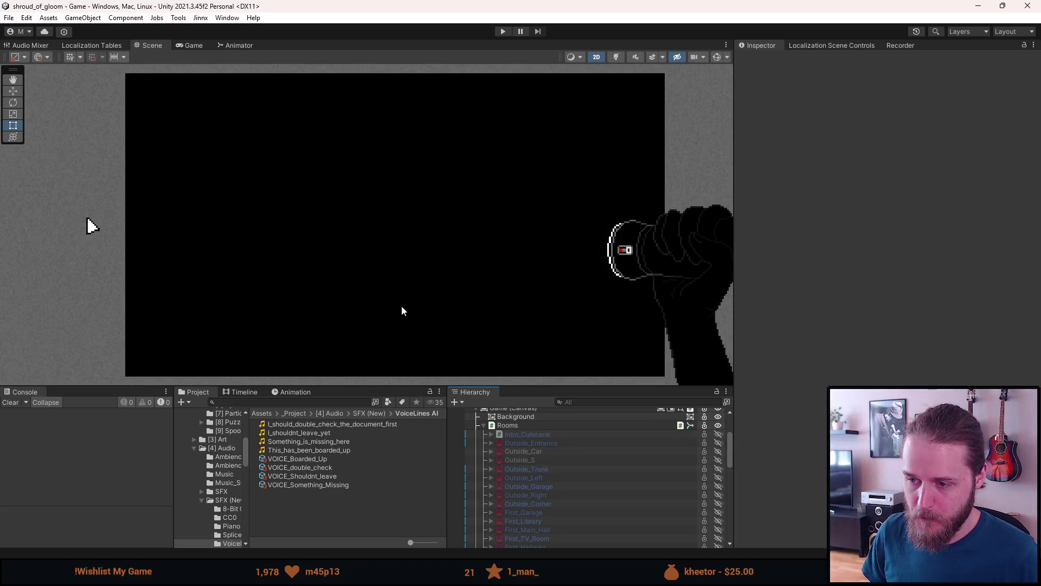
{"action": "scroll", "coordinate": [519, 503], "scroll_direction": "down", "scroll_amount": 2}
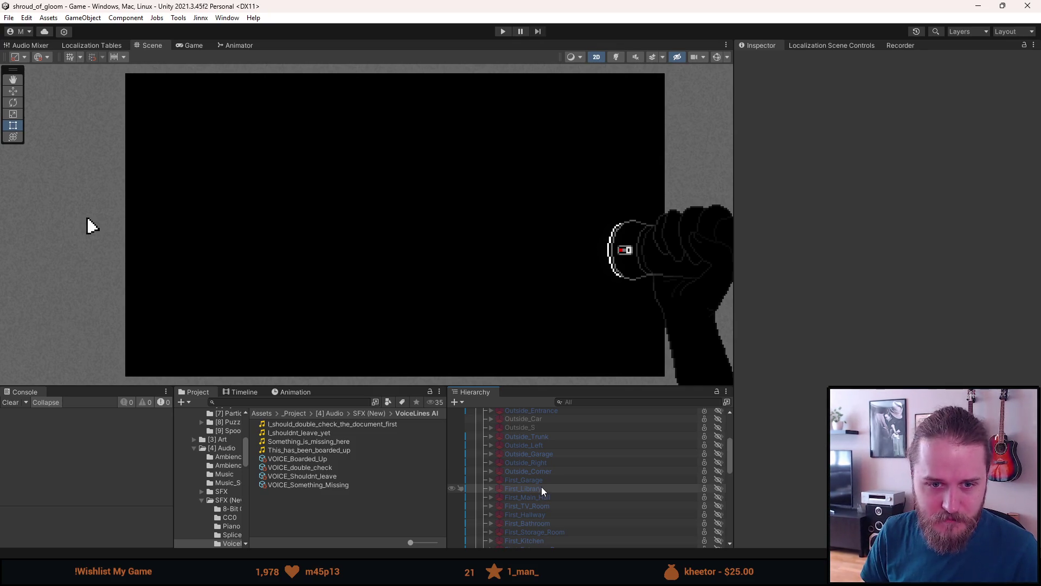
{"action": "scroll", "coordinate": [540, 488], "scroll_direction": "up", "scroll_amount": 3}
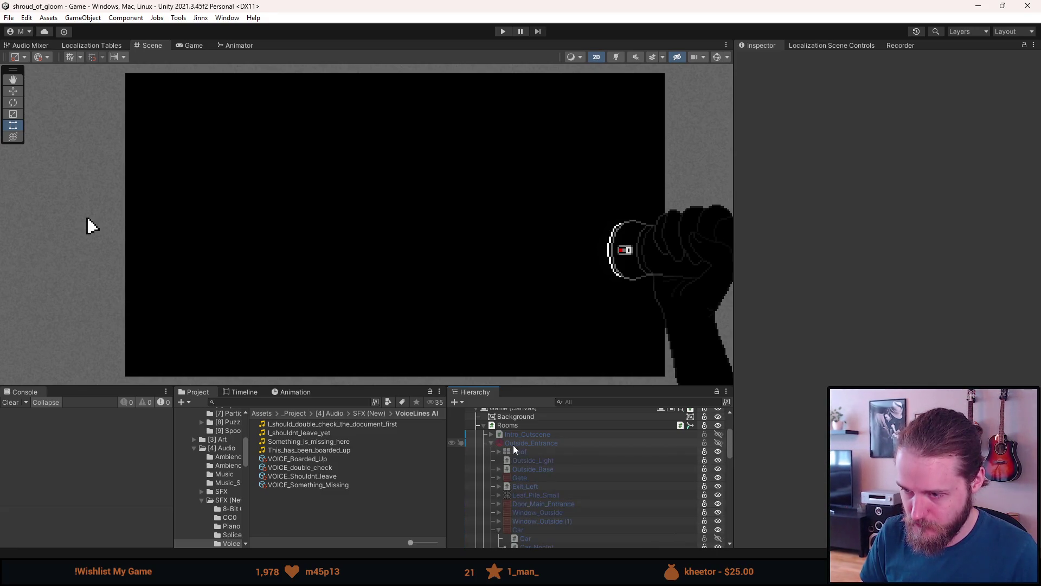
{"action": "left_click", "coordinate": [512, 444]}
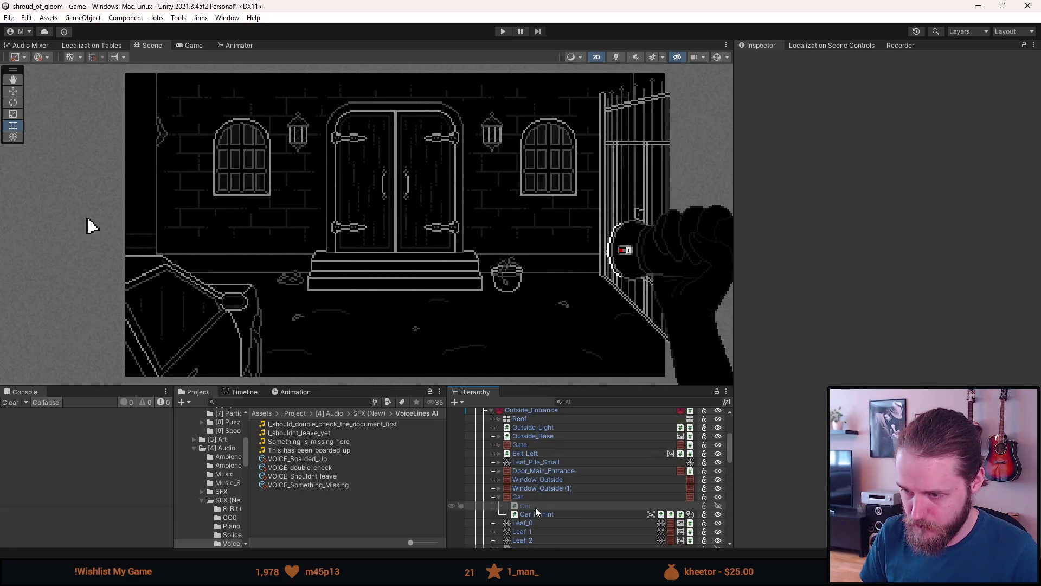
{"action": "left_click", "coordinate": [532, 513]}
{"action": "scroll", "coordinate": [890, 299], "scroll_direction": "down", "scroll_amount": 5}
{"action": "left_click", "coordinate": [818, 381]}
{"action": "key", "text": "Delete"}
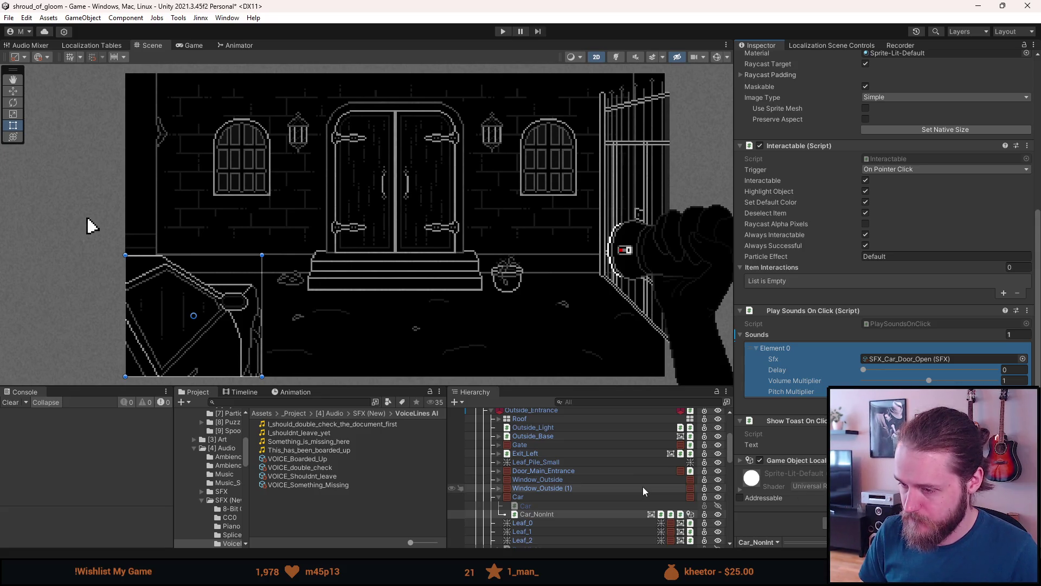
- Open the Audio Source's output mixer-group picker listing SFX, Ambience and Music
{"action": "scroll", "coordinate": [644, 490], "scroll_direction": "up", "scroll_amount": 3}
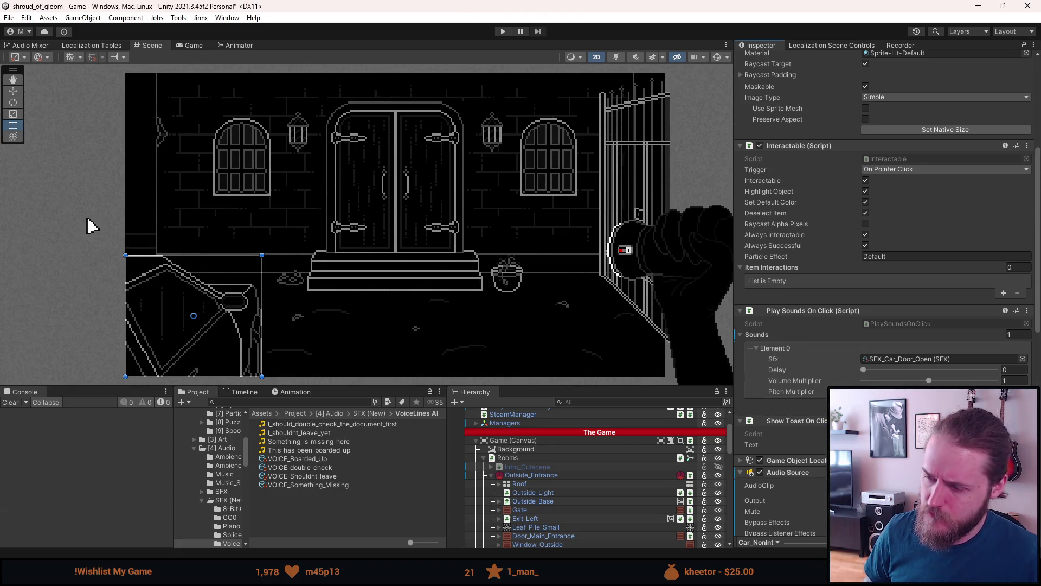
{"action": "scroll", "coordinate": [819, 486], "scroll_direction": "down", "scroll_amount": 3}
{"action": "scroll", "coordinate": [818, 468], "scroll_direction": "down", "scroll_amount": 3}
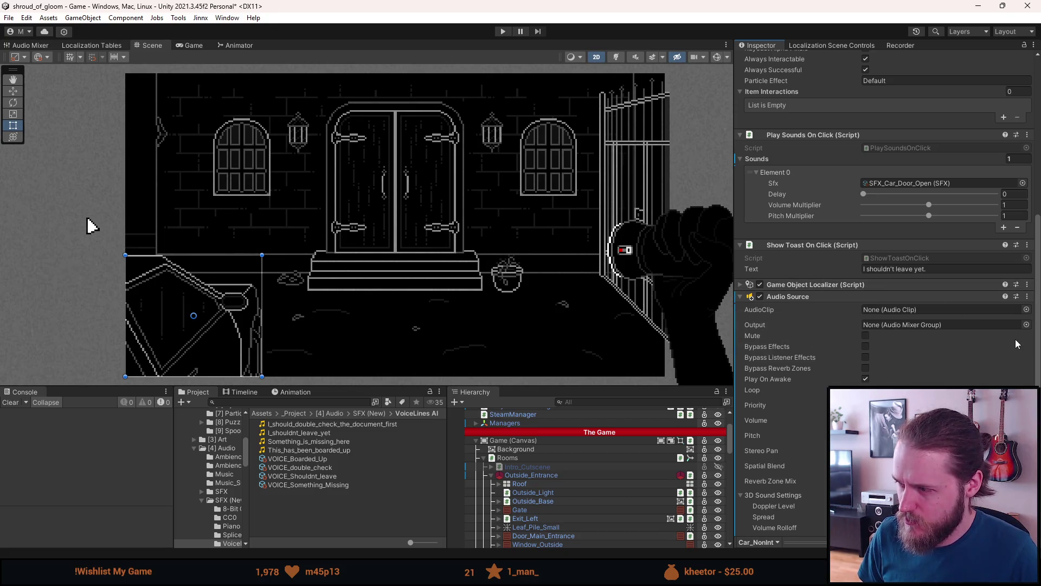
{"action": "left_click", "coordinate": [1026, 324]}
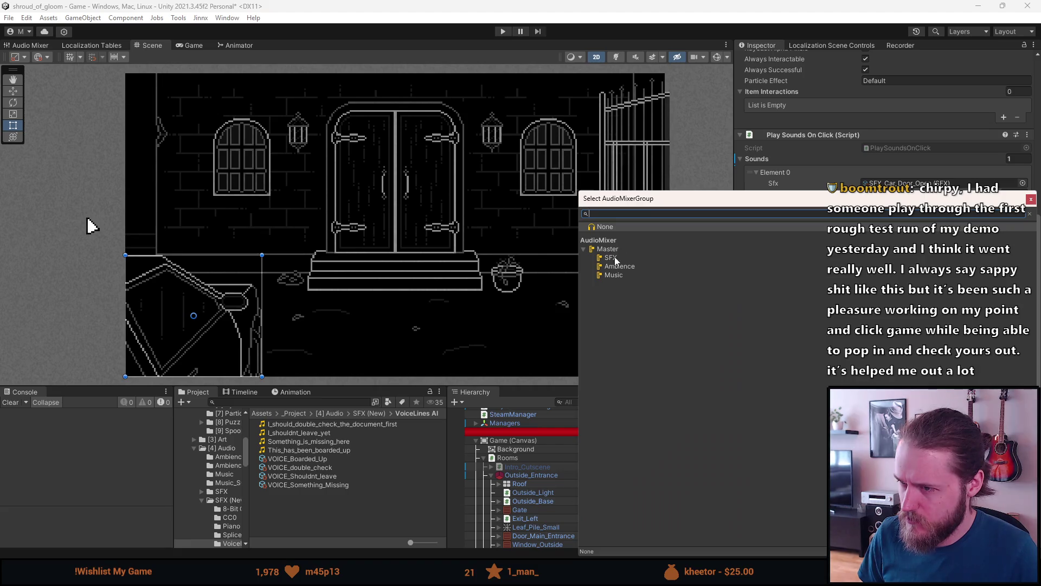
{"action": "left_click", "coordinate": [1031, 199]}
{"action": "scroll", "coordinate": [815, 428], "scroll_direction": "down", "scroll_amount": 5}
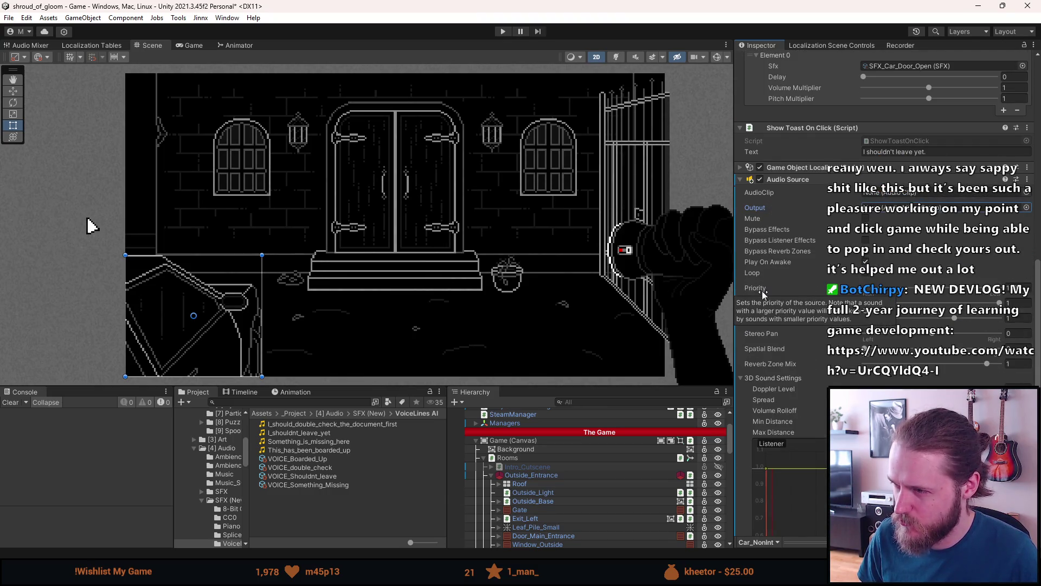
{"action": "scroll", "coordinate": [762, 291], "scroll_direction": "down", "scroll_amount": 1}
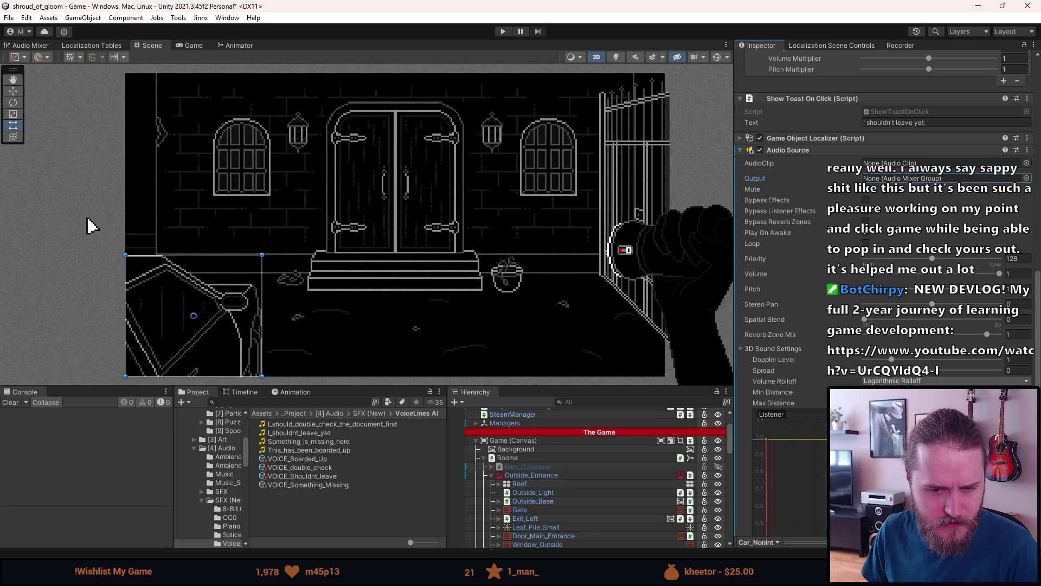
{"action": "left_click", "coordinate": [12, 404]}
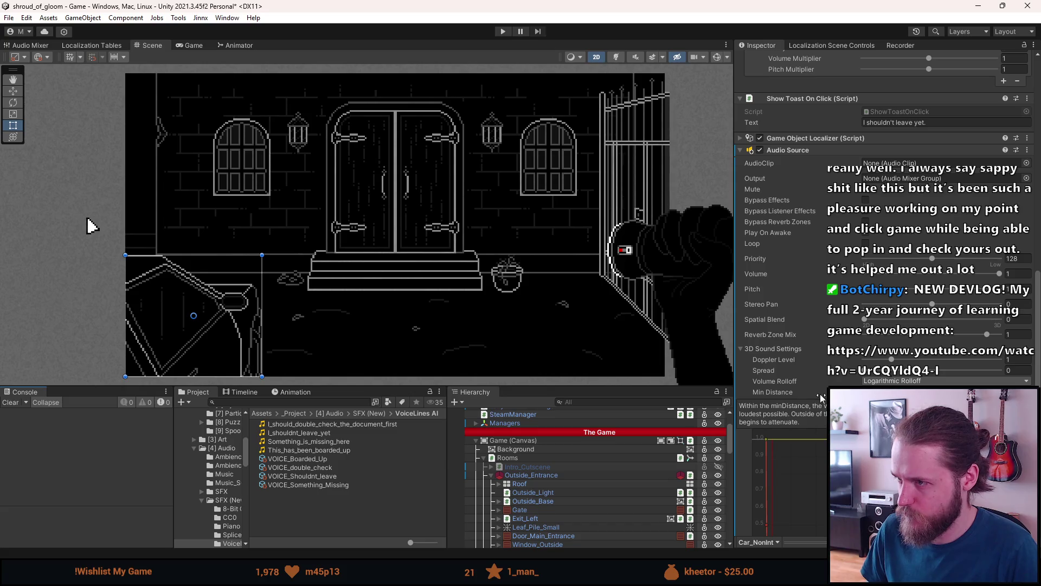
{"action": "right_click", "coordinate": [823, 154]}
- Remove the Audio Source component from the car
{"action": "left_click", "coordinate": [860, 206]}
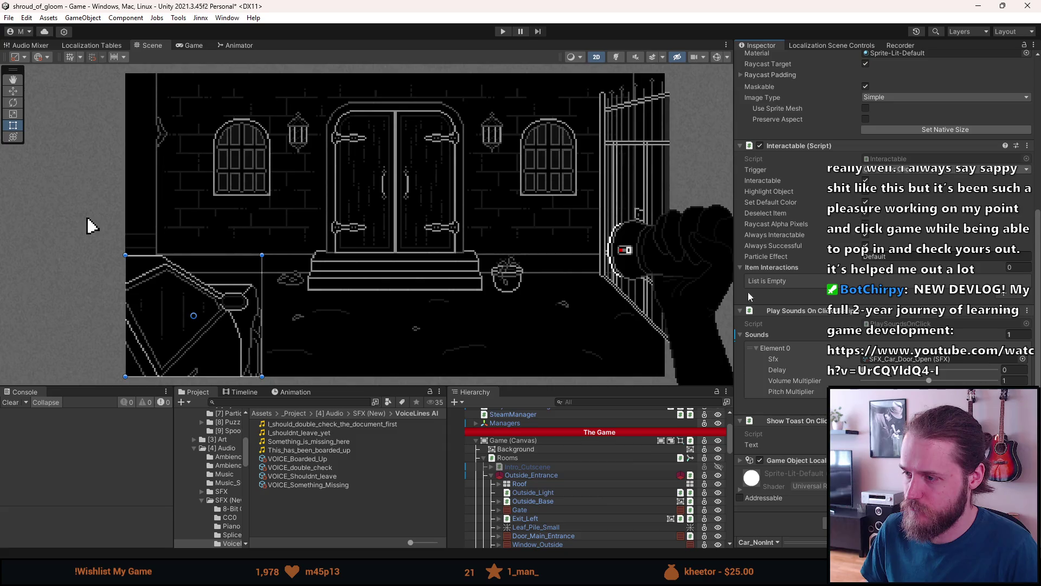
{"action": "scroll", "coordinate": [513, 447], "scroll_direction": "up", "scroll_amount": 3}
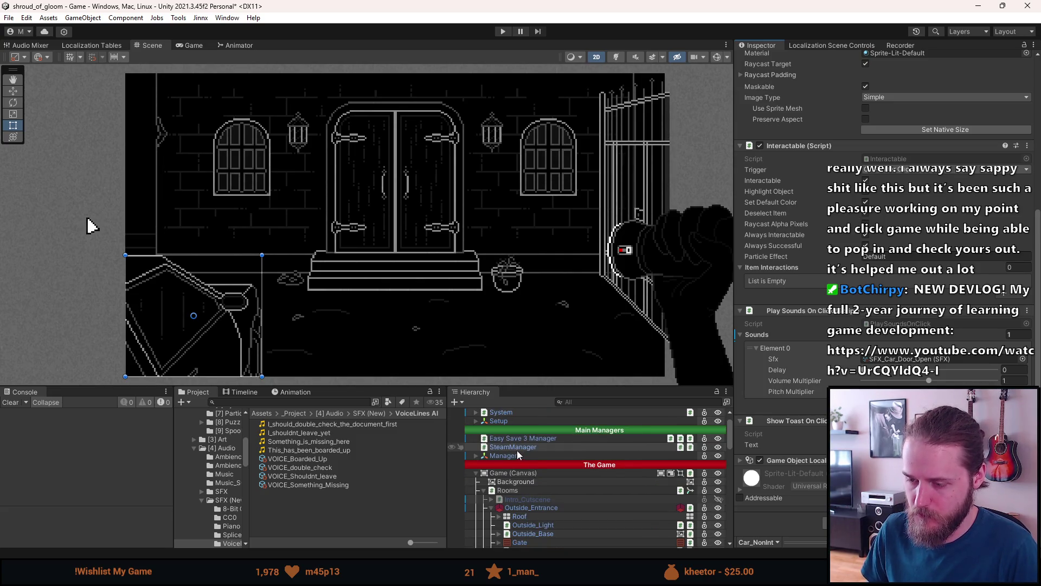
{"action": "scroll", "coordinate": [515, 450], "scroll_direction": "up", "scroll_amount": 2}
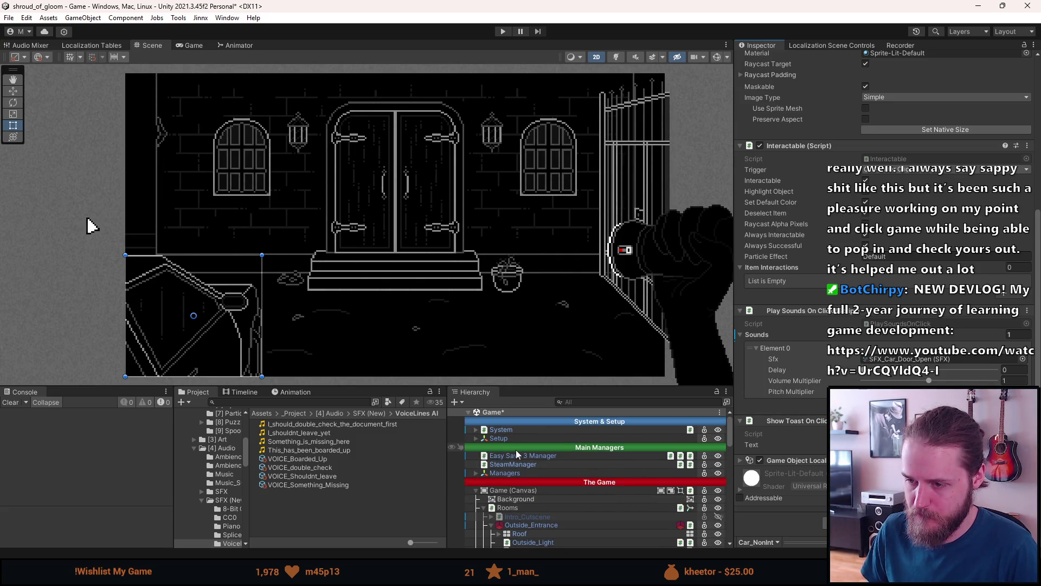
- Expand System in the Hierarchy, select AudioSystem and open its AudioManager script
{"action": "left_click", "coordinate": [476, 473]}
{"action": "left_click", "coordinate": [476, 472]}
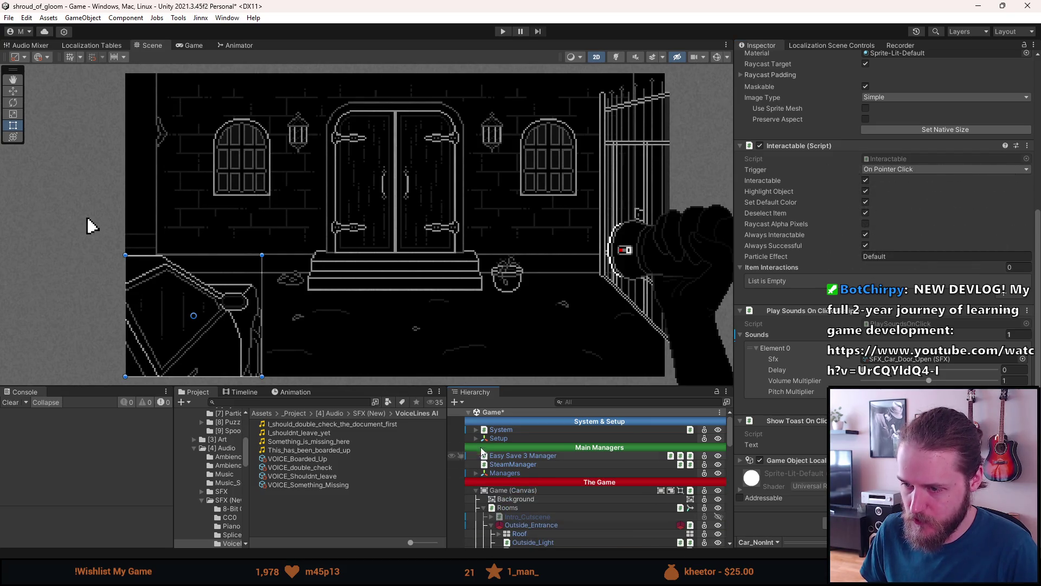
{"action": "left_click", "coordinate": [477, 438]}
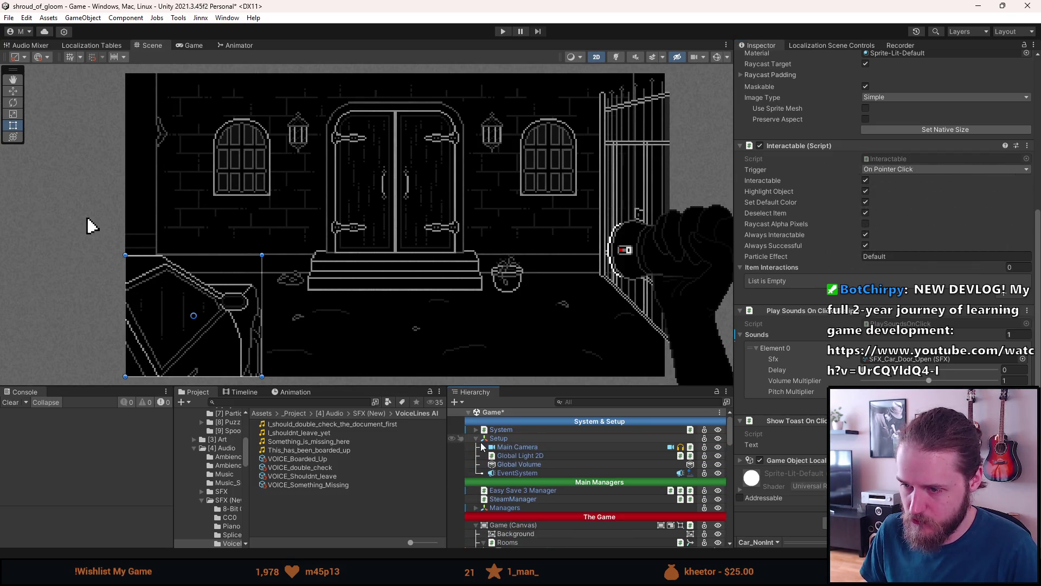
{"action": "left_click", "coordinate": [477, 439]}
{"action": "left_click", "coordinate": [477, 429]}
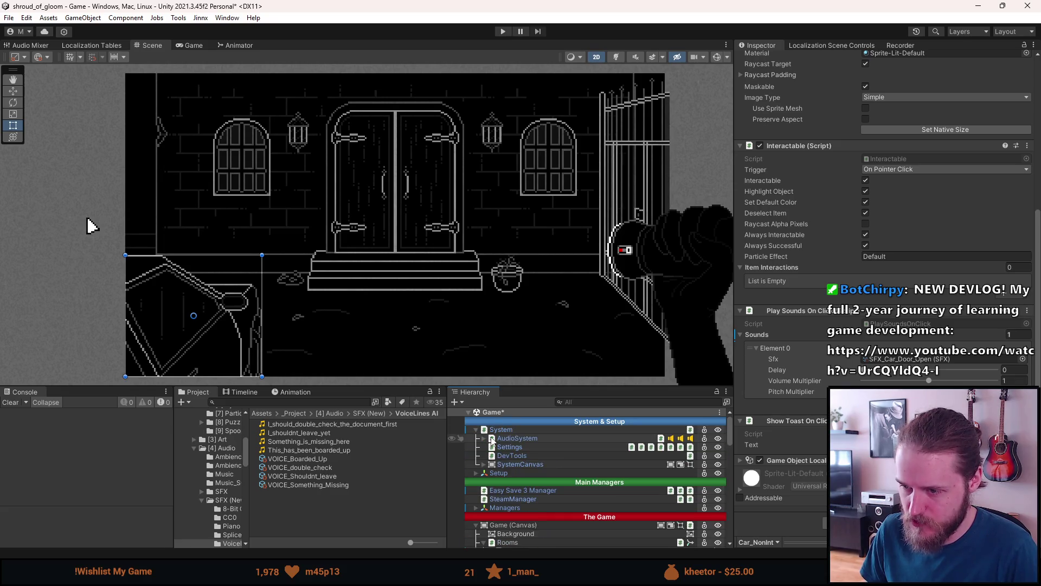
{"action": "left_click", "coordinate": [493, 438]}
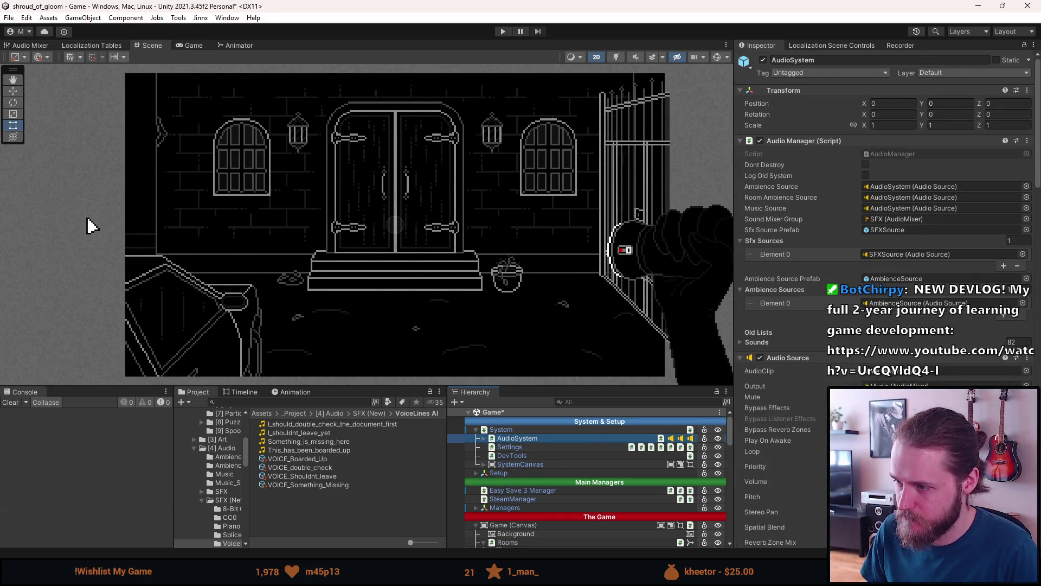
{"action": "double_click", "coordinate": [902, 152]}
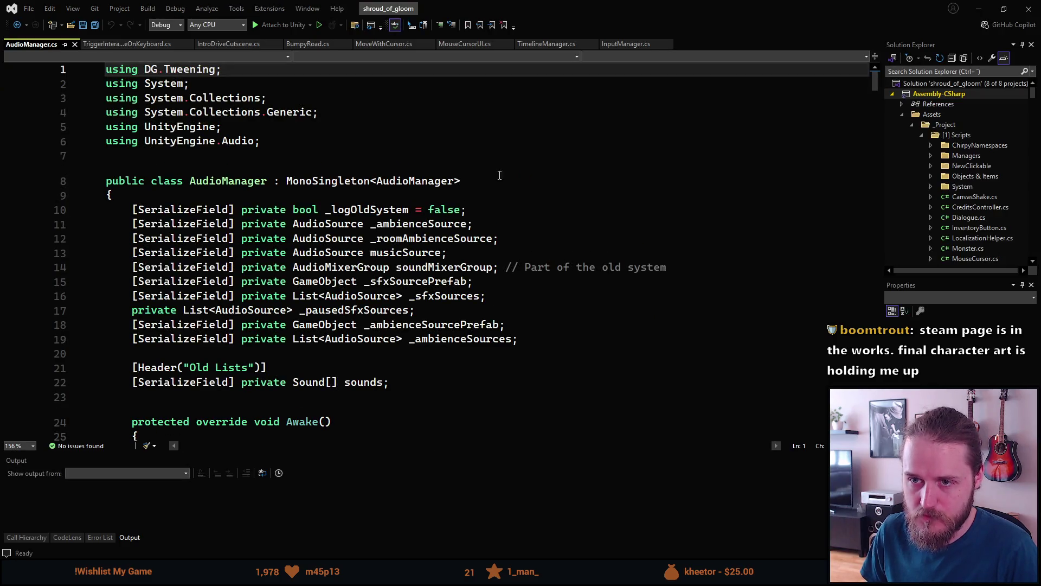
- Add a serialized AudioSource field _voiceSource below musicSource and save AudioManager.cs
{"action": "scroll", "coordinate": [301, 207], "scroll_direction": "down", "scroll_amount": 2}
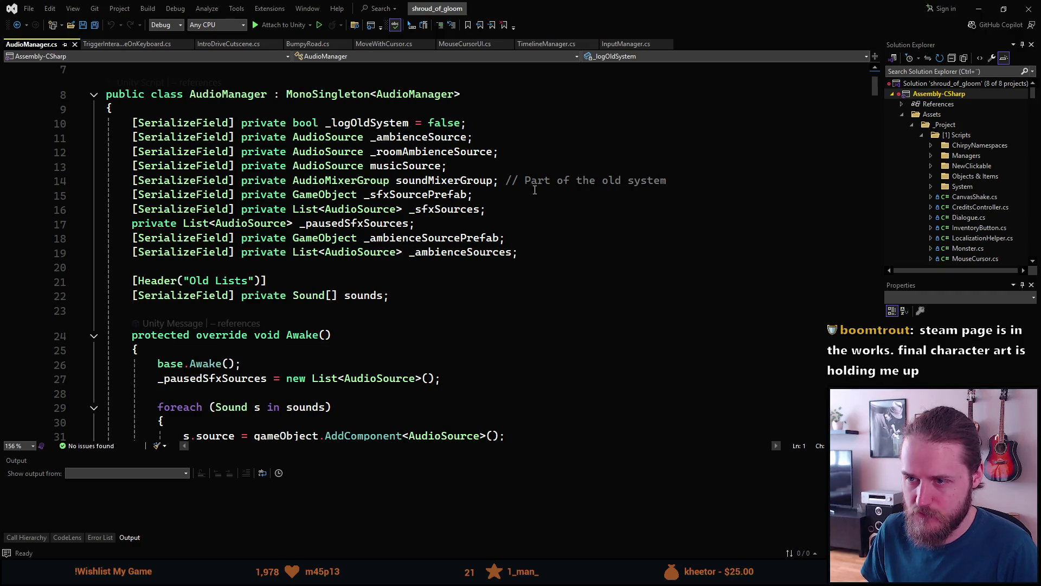
{"action": "left_click", "coordinate": [553, 170]}
{"action": "key", "text": "Return"}
{"action": "type", "text": "sfyd"}
{"action": "key", "text": "Tab"}
{"action": "type", "text": "Audio"}
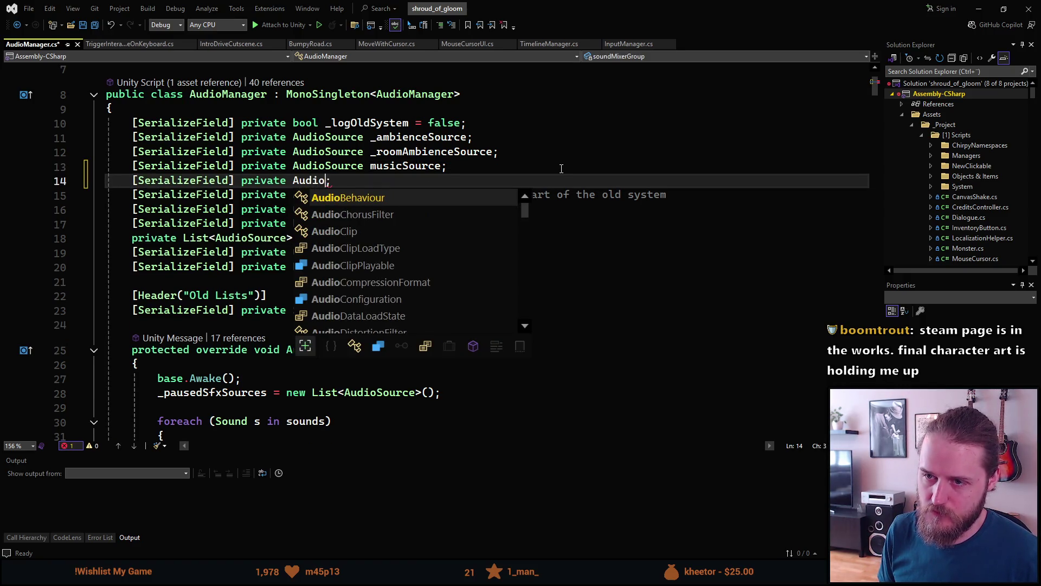
{"action": "type", "text": "Source _voiceS"}
{"action": "type", "text": "ce"}
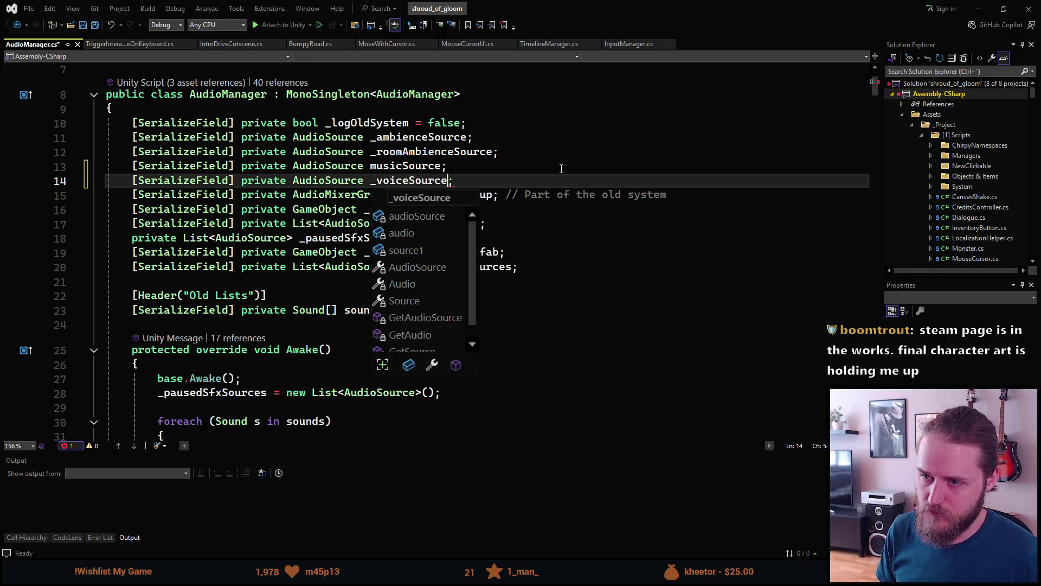
{"action": "key", "text": "ctrl+s"}
- Start a new public void PlayVoice() method after StopSoundEffect
{"action": "scroll", "coordinate": [523, 218], "scroll_direction": "down", "scroll_amount": 20}
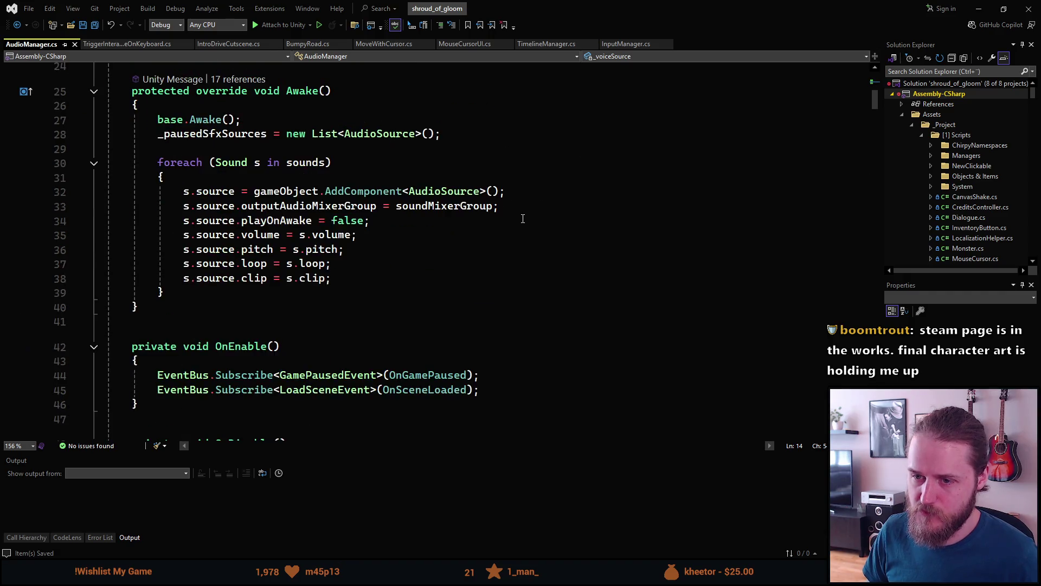
{"action": "scroll", "coordinate": [506, 238], "scroll_direction": "down", "scroll_amount": 9}
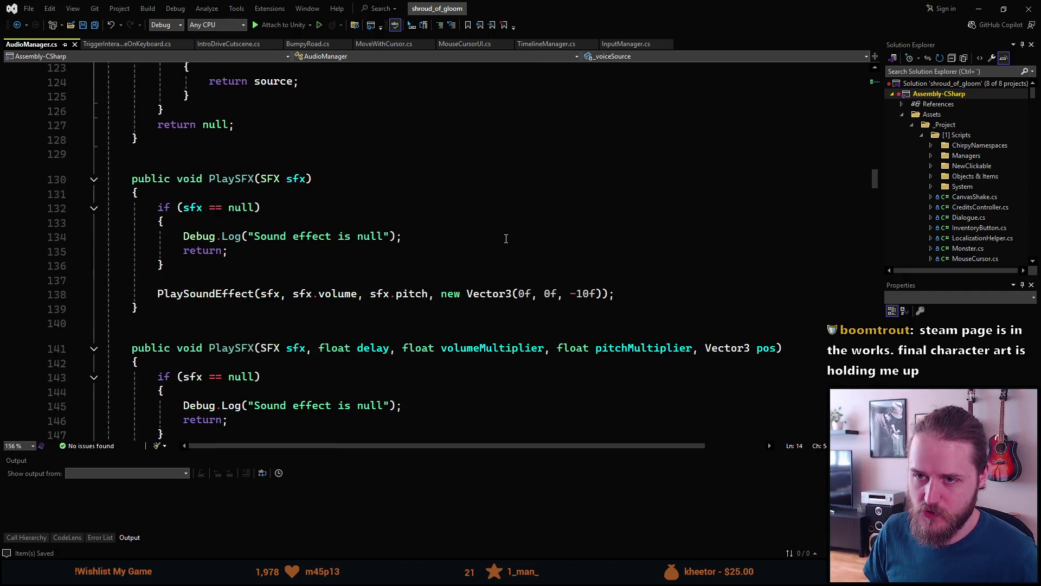
{"action": "scroll", "coordinate": [505, 238], "scroll_direction": "down", "scroll_amount": 7}
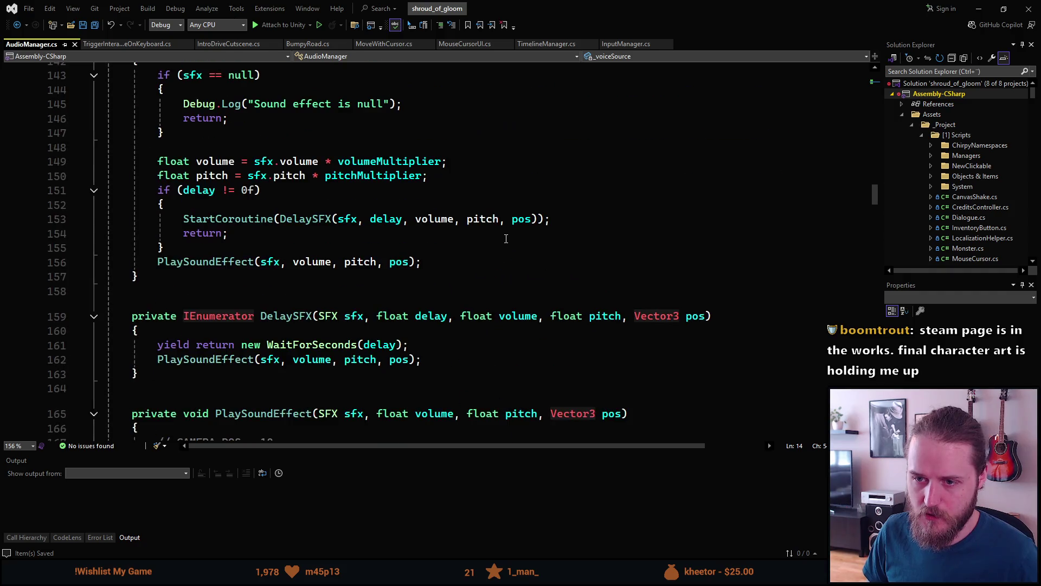
{"action": "scroll", "coordinate": [510, 237], "scroll_direction": "down", "scroll_amount": 2}
{"action": "scroll", "coordinate": [510, 237], "scroll_direction": "down", "scroll_amount": 7}
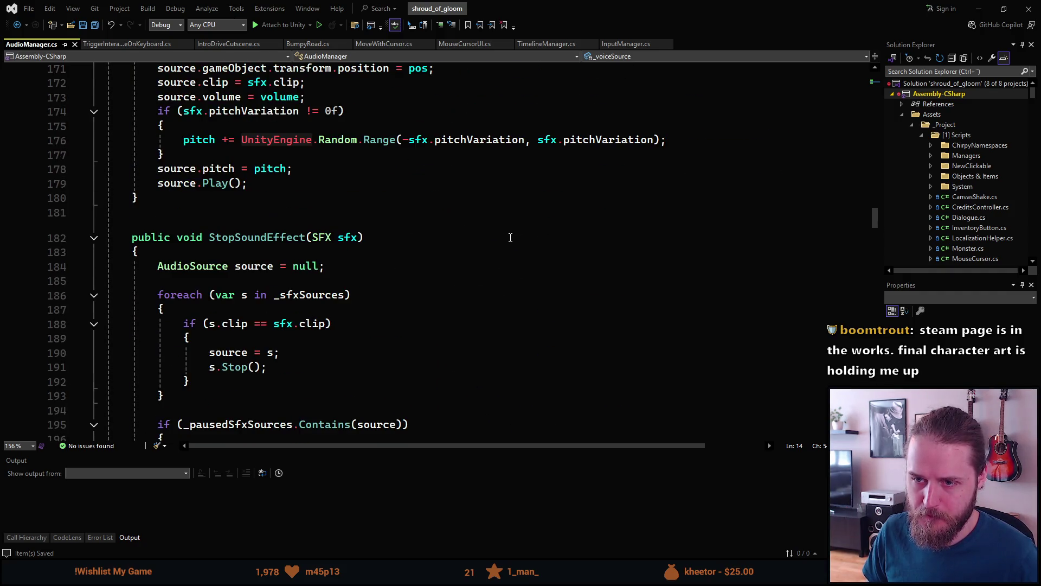
{"action": "scroll", "coordinate": [310, 187], "scroll_direction": "down", "scroll_amount": 5}
{"action": "left_click", "coordinate": [168, 266]}
{"action": "key", "text": "Return"}
{"action": "key", "text": "Return"}
{"action": "type", "text": "public void PlayVoic"}
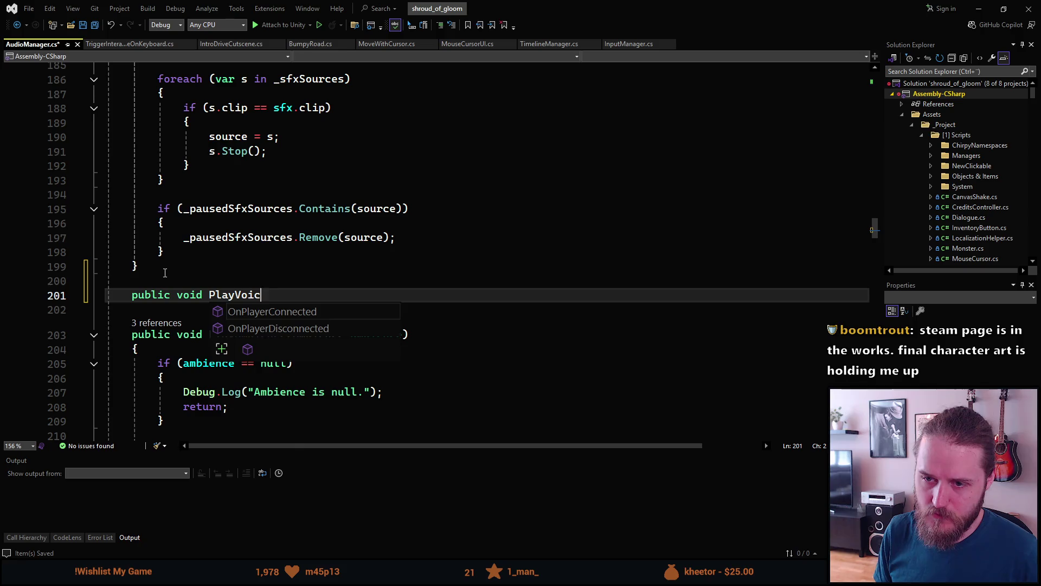
{"action": "type", "text": "e("}
- Give PlayVoice an SFX sfx parameter and open its method body
{"action": "scroll", "coordinate": [158, 269], "scroll_direction": "up", "scroll_amount": 5}
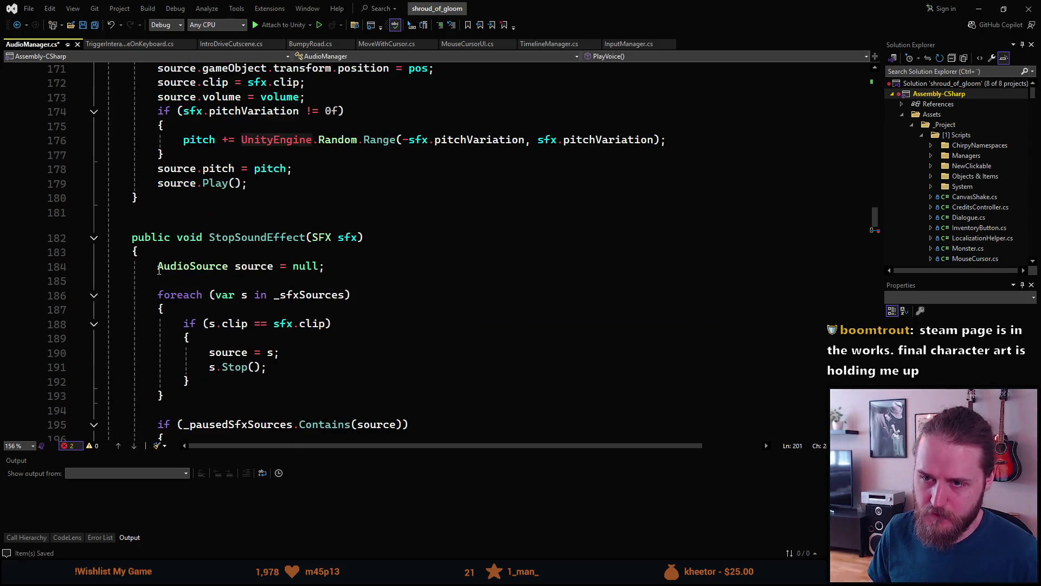
{"action": "scroll", "coordinate": [158, 270], "scroll_direction": "down", "scroll_amount": 4}
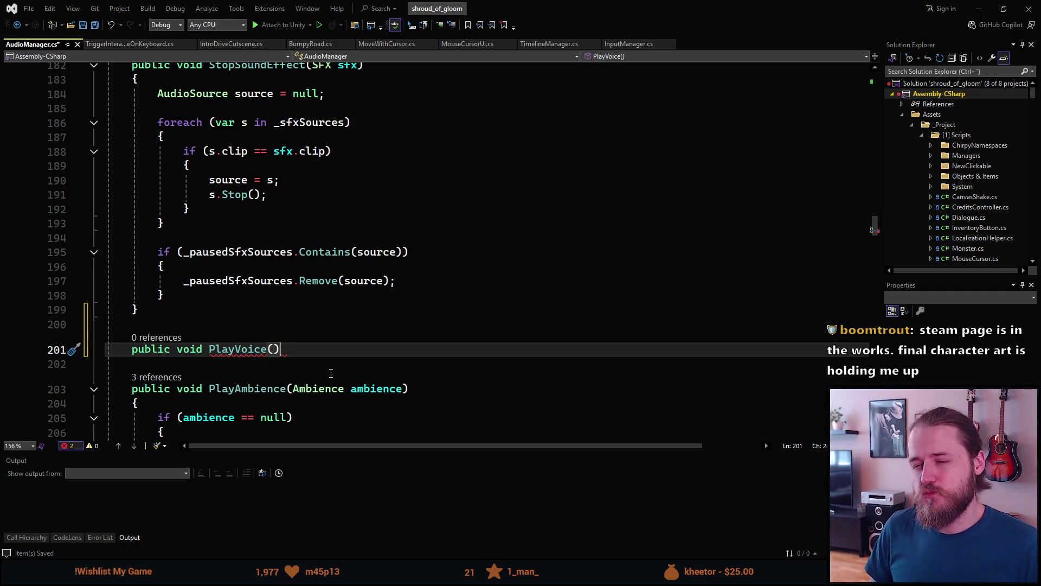
{"action": "type", "text": "AudioC"}
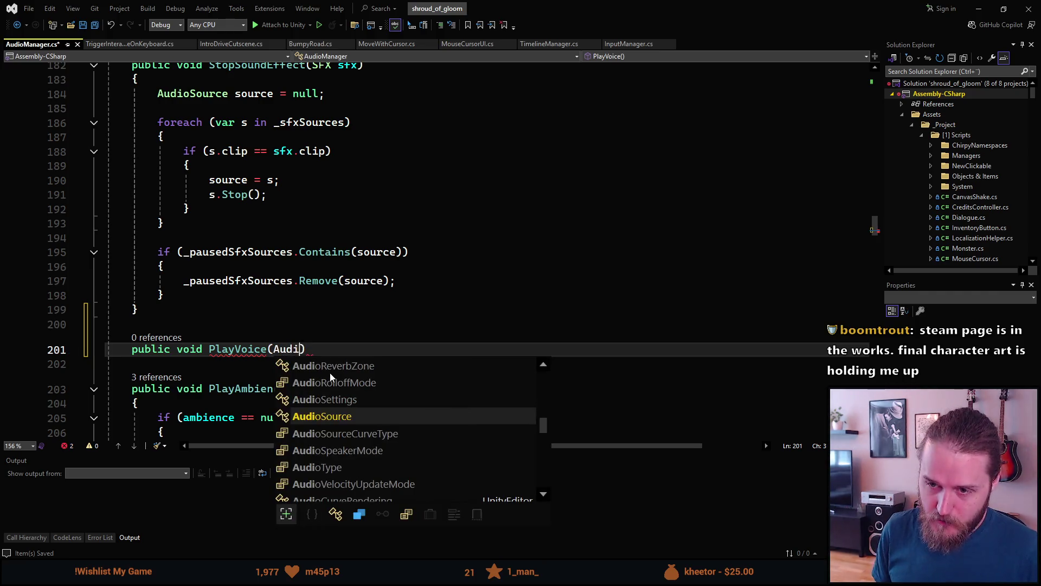
{"action": "type", "text": "lip"}
{"action": "key", "text": "Escape"}
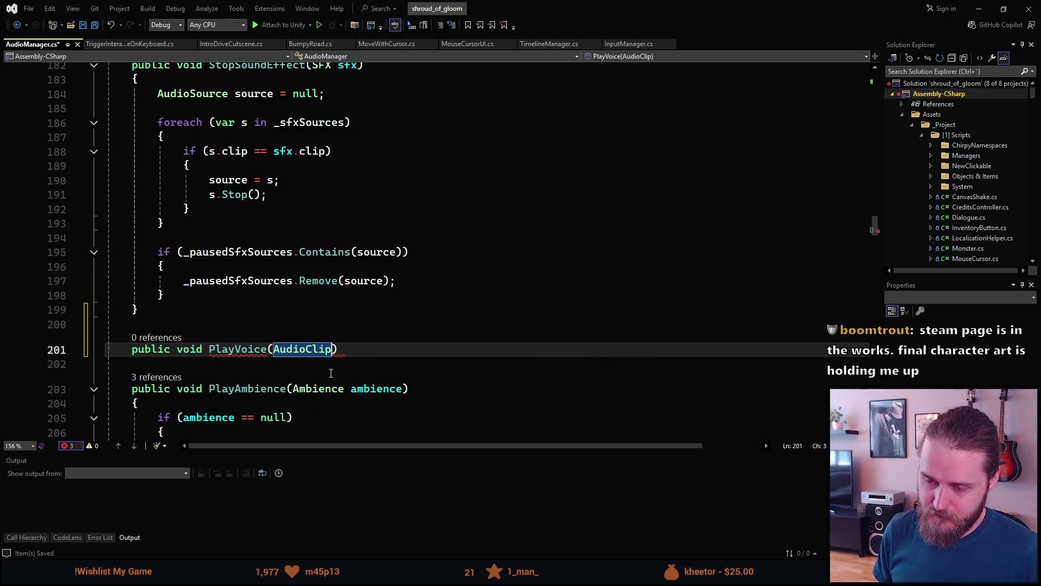
{"action": "key", "text": "ctrl+BackSpace"}
{"action": "type", "text": "SFX "}
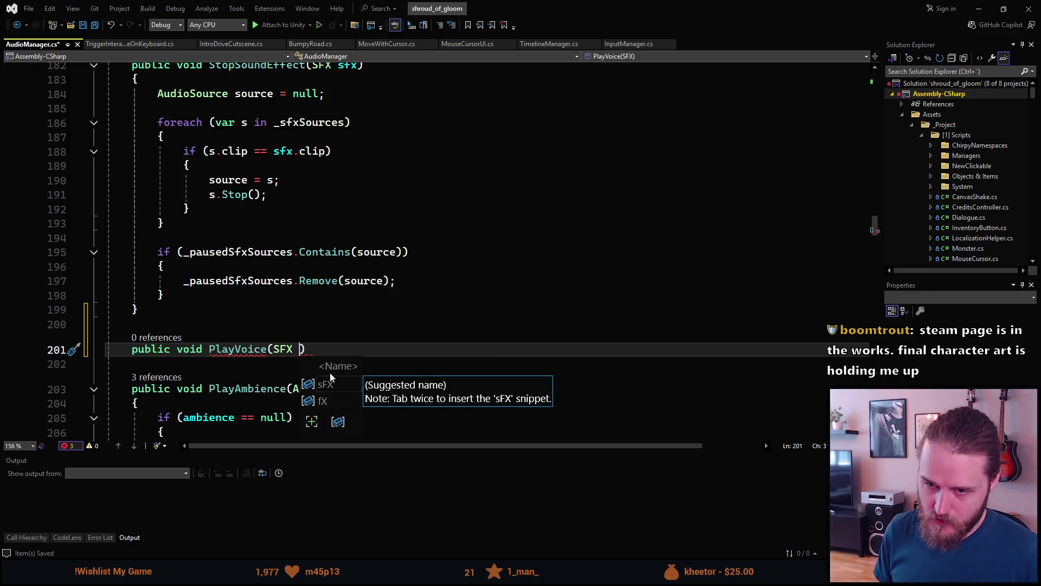
{"action": "type", "text": "sfx"}
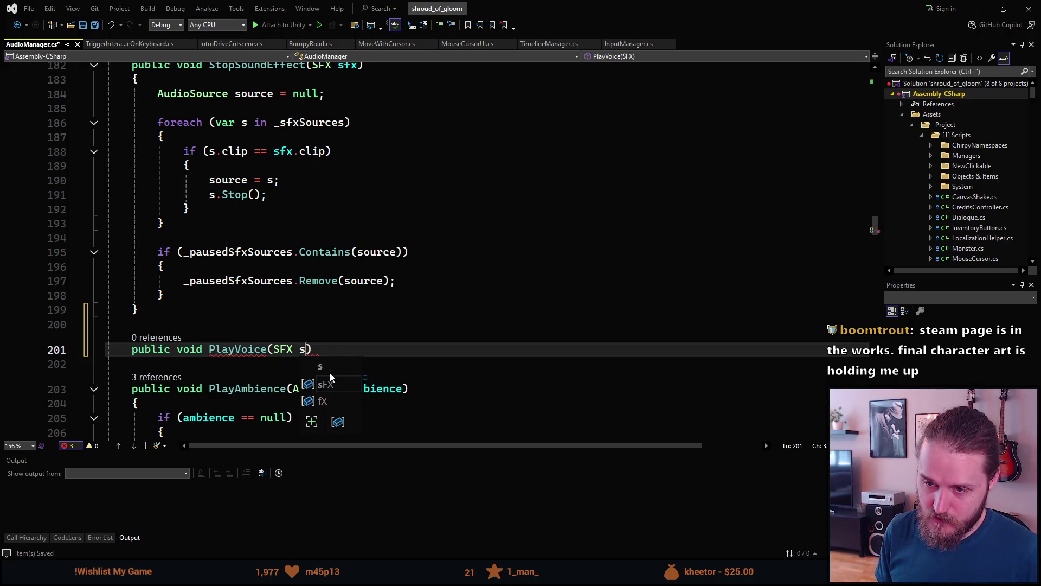
{"action": "type", "text": ")"}
{"action": "key", "text": "Return"}
{"action": "type", "text": "{"}
{"action": "key", "text": "Return"}
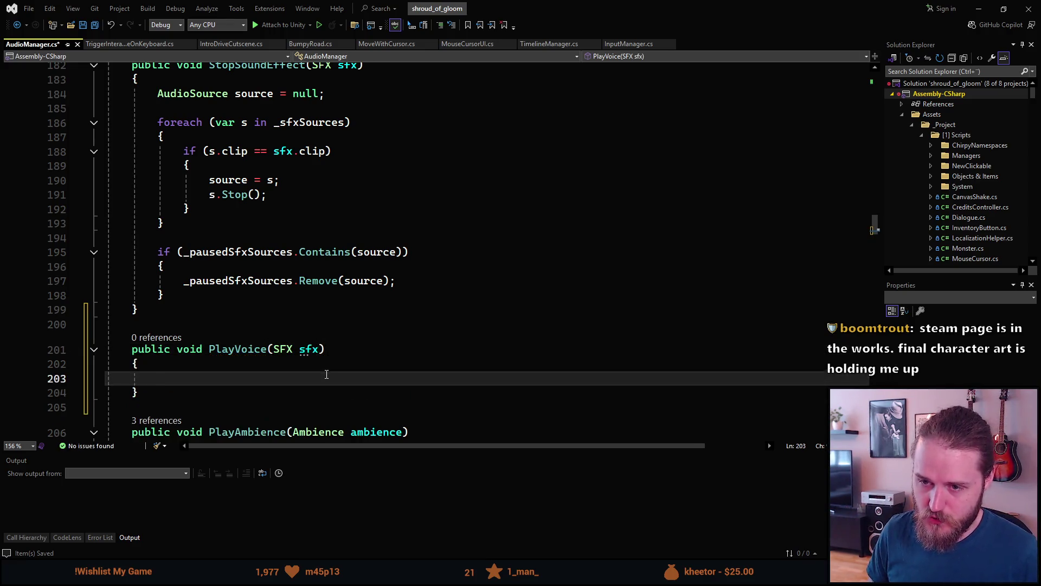
- Set _voiceSource.volume and .clip from sfx, then call _voiceSource.Play()
{"action": "scroll", "coordinate": [331, 373], "scroll_direction": "up", "scroll_amount": 6}
{"action": "scroll", "coordinate": [326, 374], "scroll_direction": "up", "scroll_amount": 2}
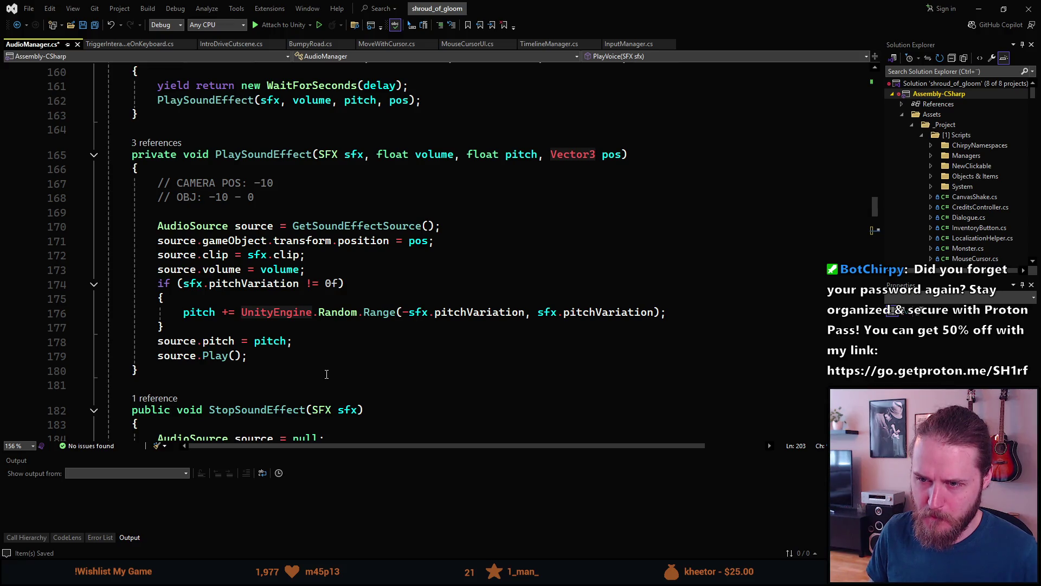
{"action": "scroll", "coordinate": [326, 374], "scroll_direction": "down", "scroll_amount": 8}
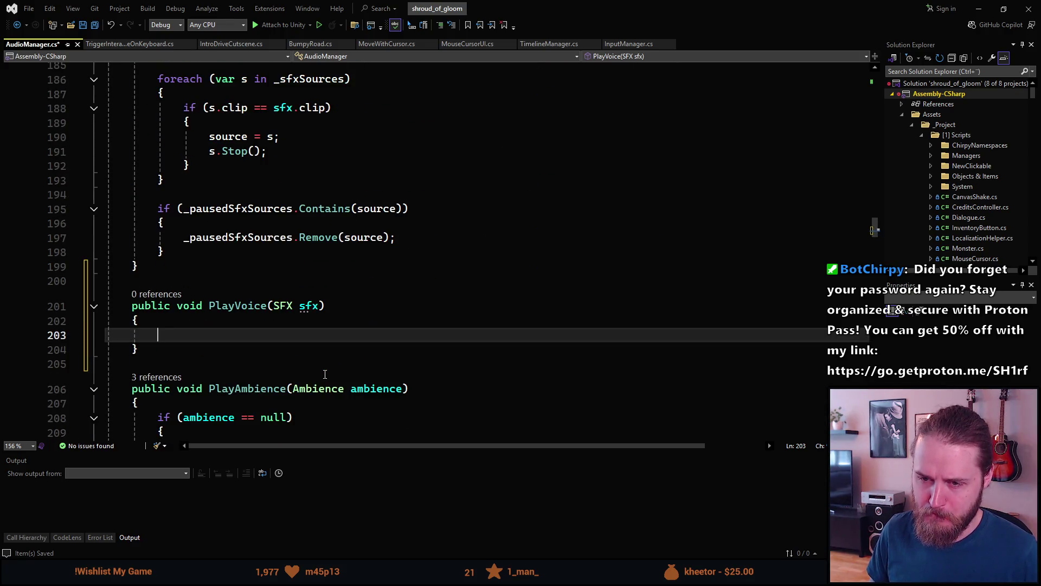
{"action": "type", "text": "_v"}
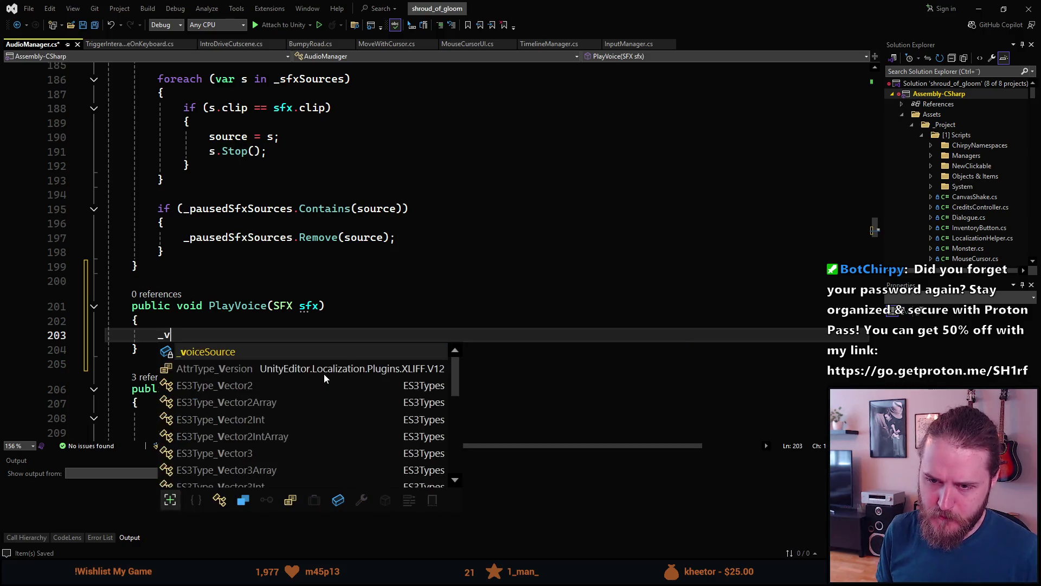
{"action": "type", "text": "o"}
{"action": "key", "text": "Tab"}
{"action": "type", "text": ".vo"}
{"action": "key", "text": "Tab"}
{"action": "key", "text": "Tab"}
{"action": "key", "text": "Return"}
{"action": "type", "text": "_voiceSource.clip"}
{"action": "key", "text": "Tab"}
{"action": "key", "text": "Return"}
{"action": "type", "text": "_voiceSource.Play();"}
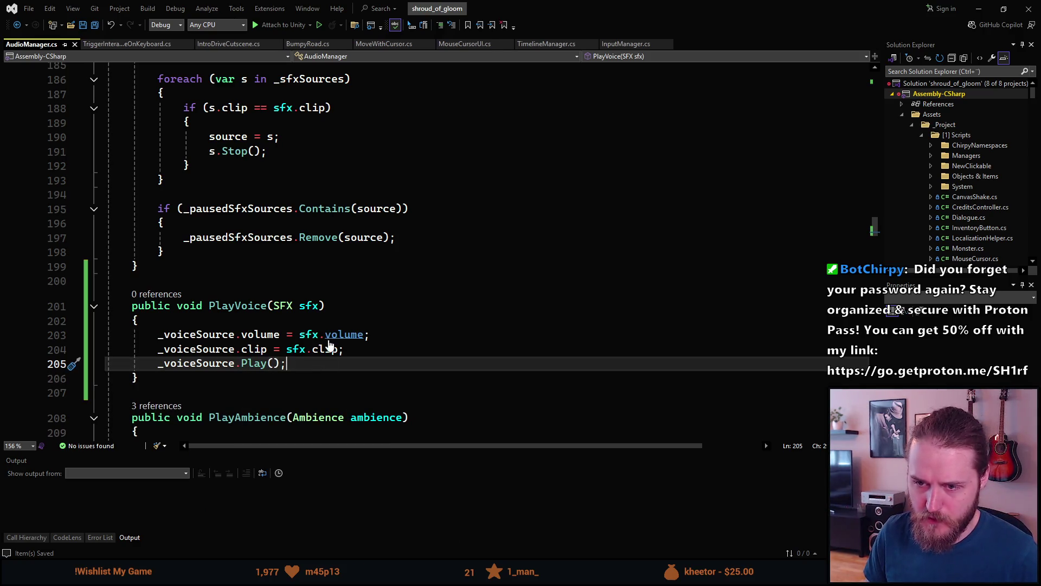
- Review PlaySoundEffect's source, pos and volume usage, then return to PlayVoice
{"action": "scroll", "coordinate": [336, 345], "scroll_direction": "up", "scroll_amount": 2}
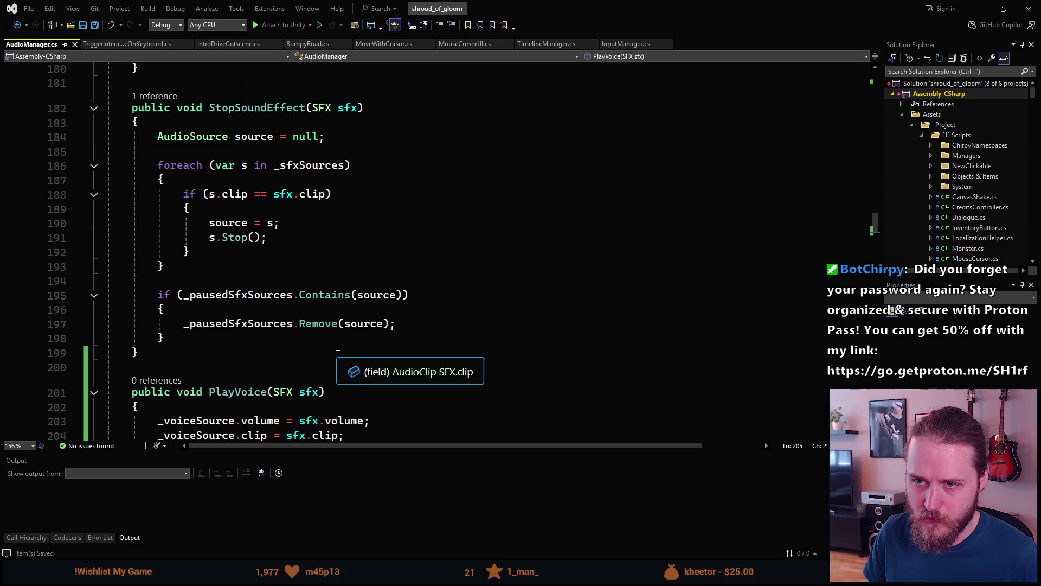
{"action": "scroll", "coordinate": [337, 346], "scroll_direction": "up", "scroll_amount": 5}
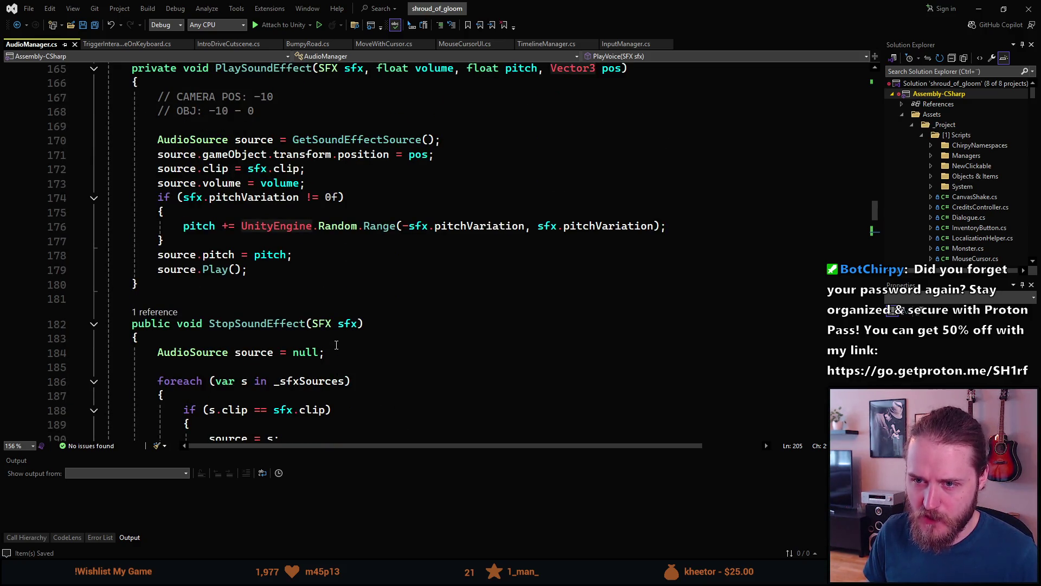
{"action": "scroll", "coordinate": [336, 345], "scroll_direction": "down", "scroll_amount": 7}
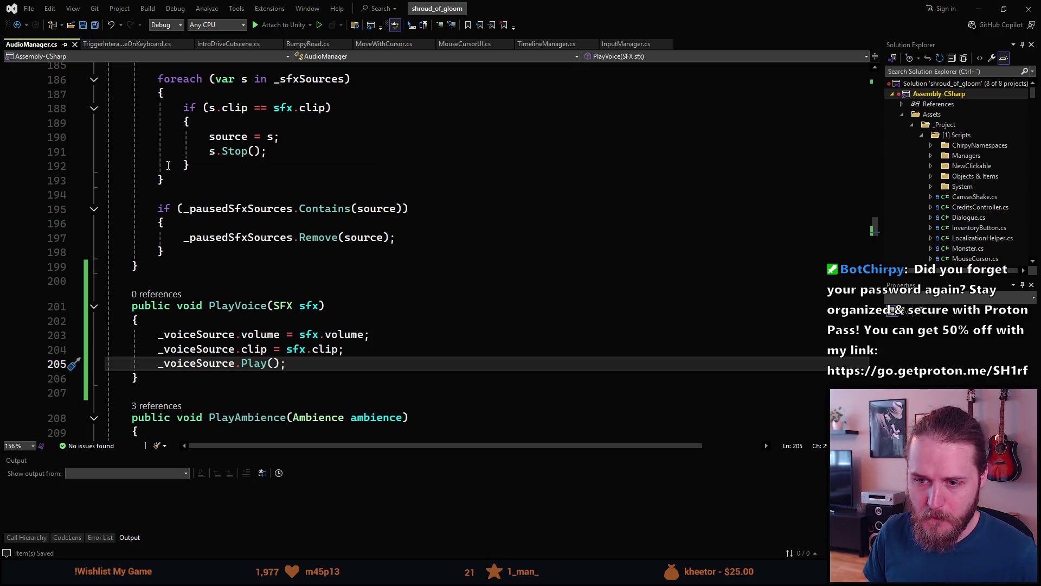
{"action": "scroll", "coordinate": [173, 157], "scroll_direction": "up", "scroll_amount": 8}
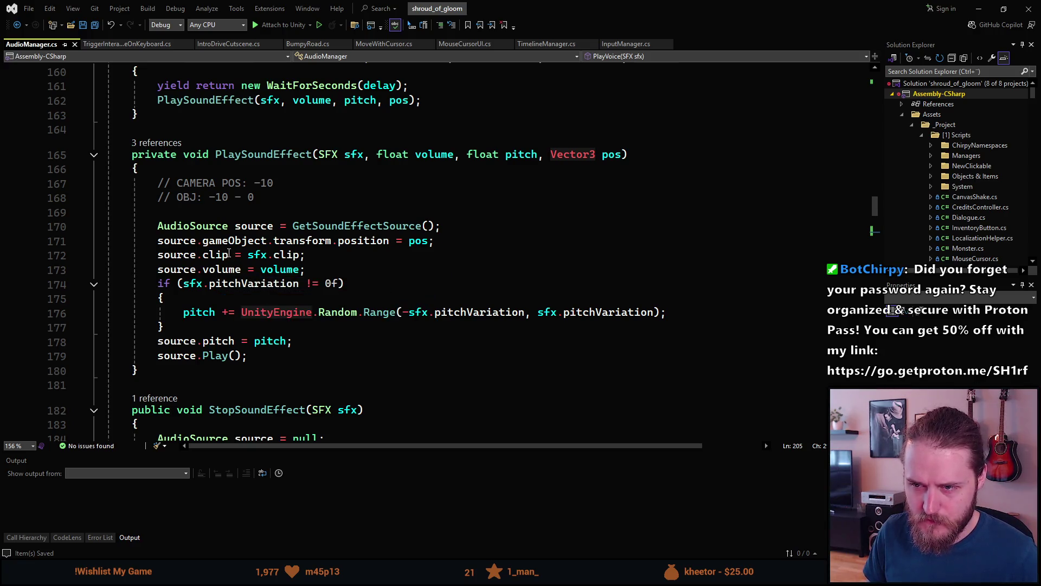
{"action": "left_click", "coordinate": [194, 240]}
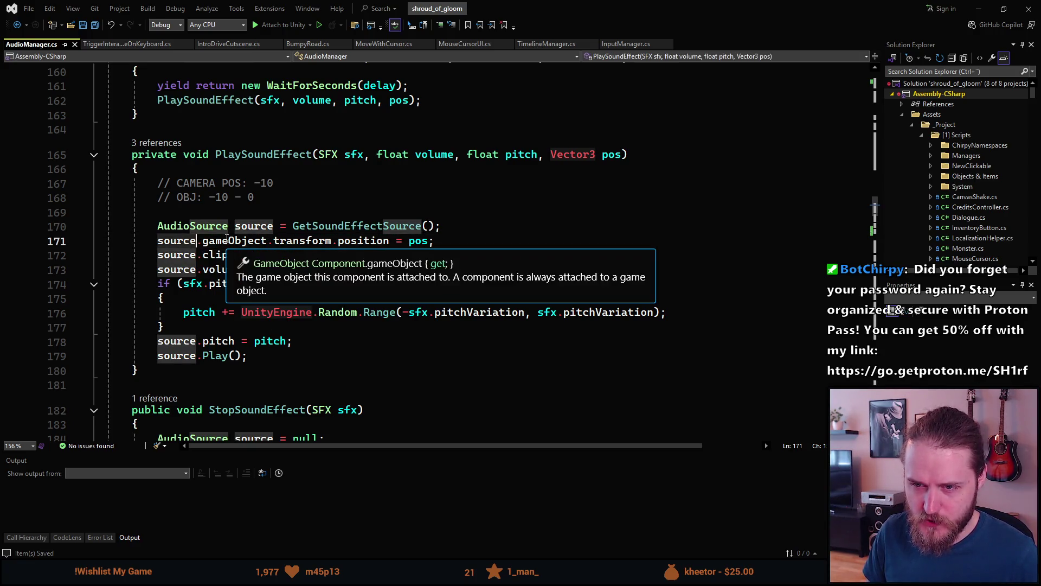
{"action": "left_click", "coordinate": [307, 240]}
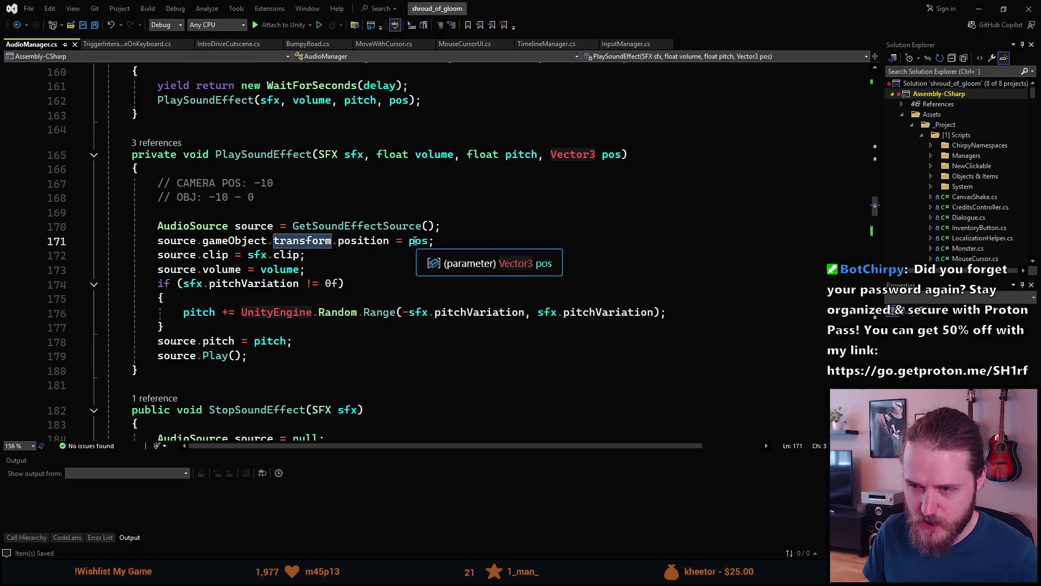
{"action": "left_click", "coordinate": [415, 241]}
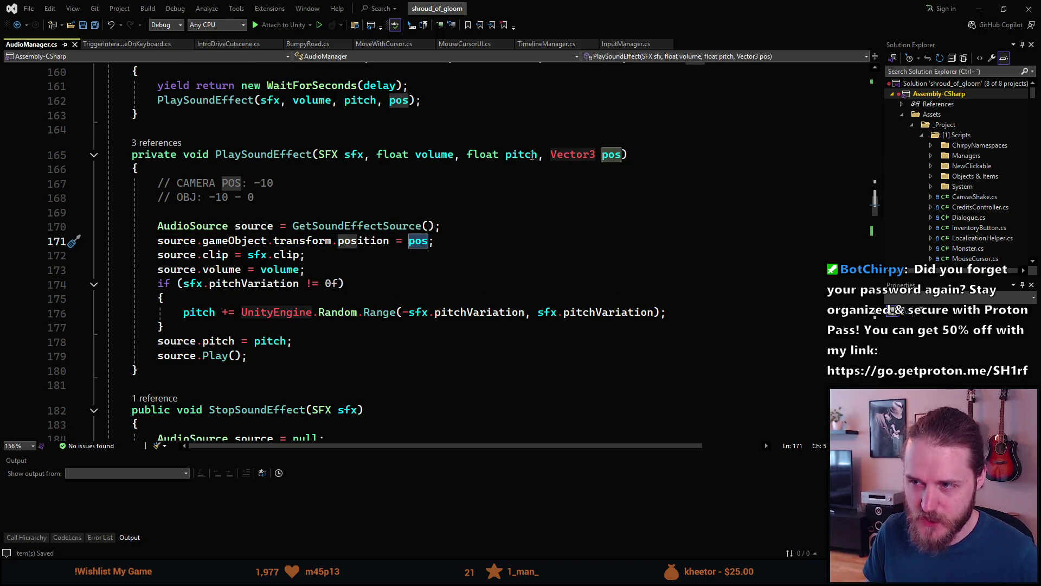
{"action": "left_click", "coordinate": [383, 269]}
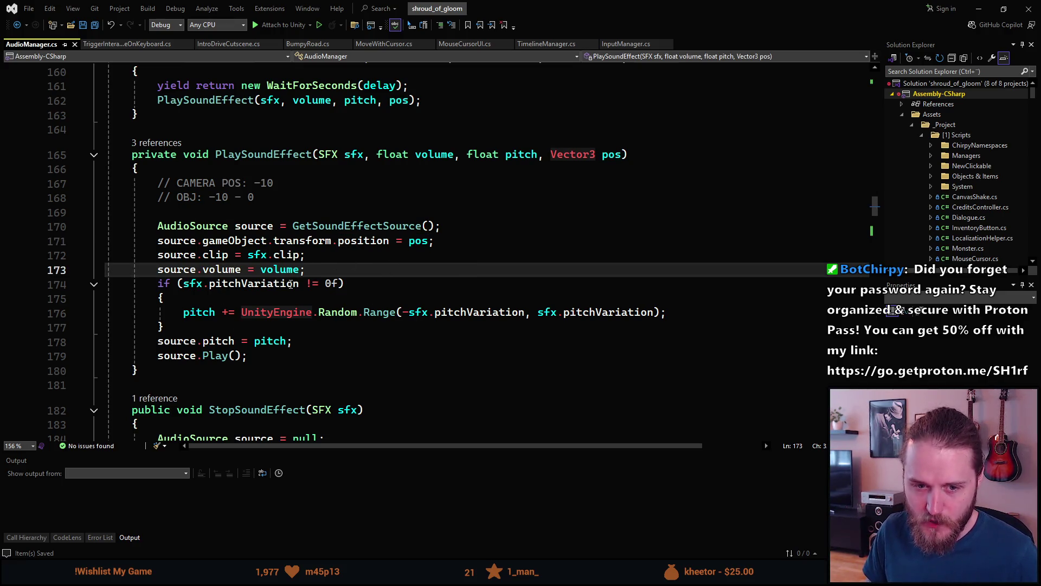
{"action": "scroll", "coordinate": [275, 285], "scroll_direction": "down", "scroll_amount": 3}
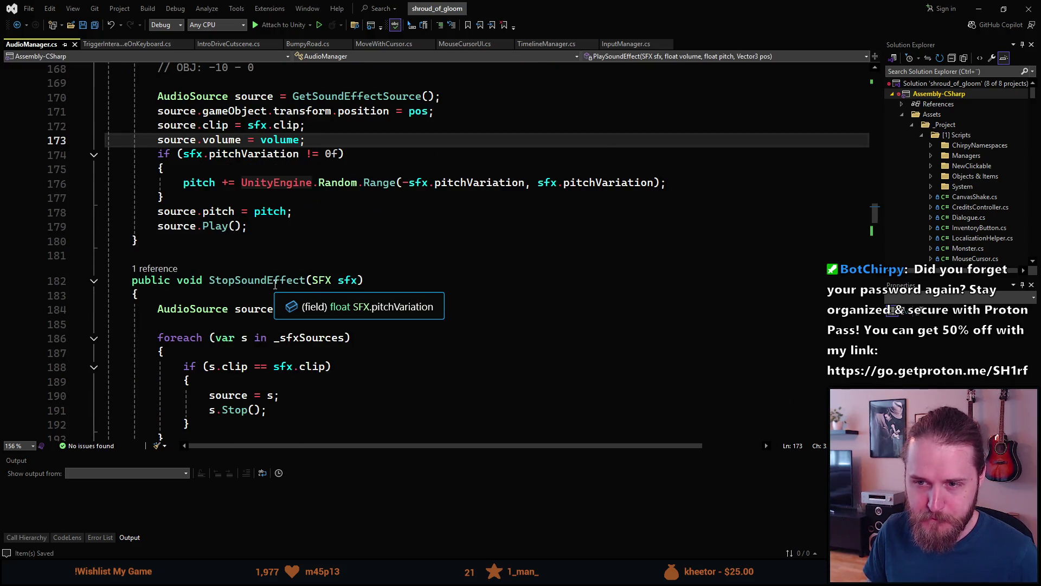
{"action": "scroll", "coordinate": [275, 284], "scroll_direction": "down", "scroll_amount": 7}
{"action": "scroll", "coordinate": [275, 285], "scroll_direction": "down", "scroll_amount": 1}
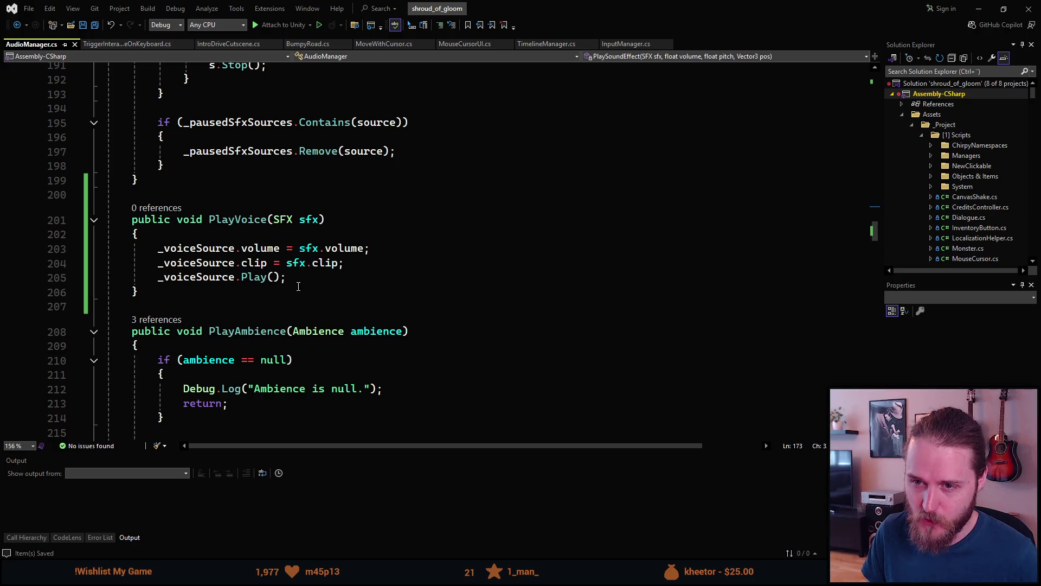
{"action": "left_click", "coordinate": [299, 280]}
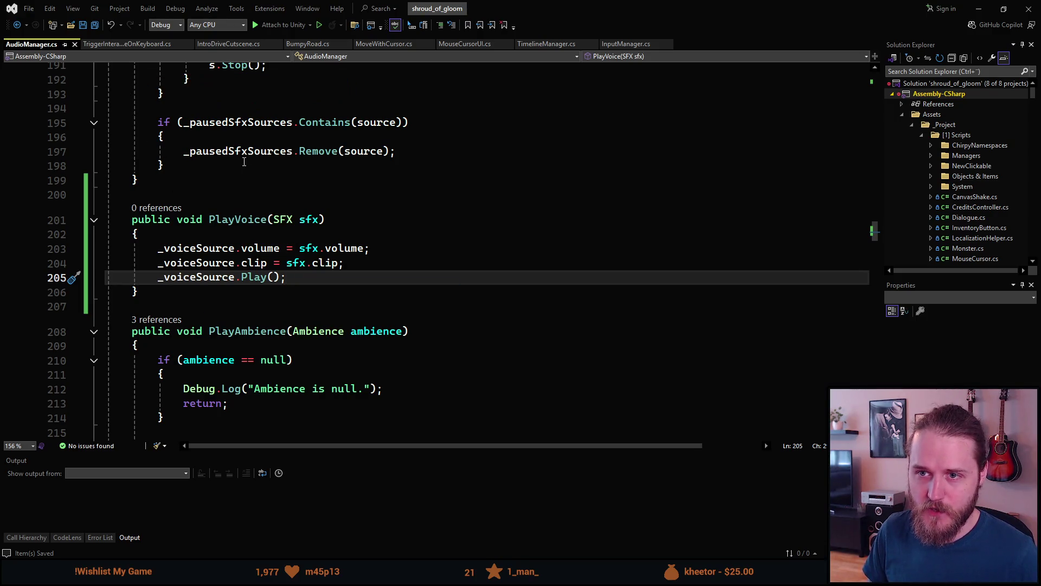
- Search the solution for 'audiopl' to find Chirpy.AudioPlayer.cs
{"action": "key", "text": "ctrl+semicolon"}
{"action": "type", "text": "audioplay"}
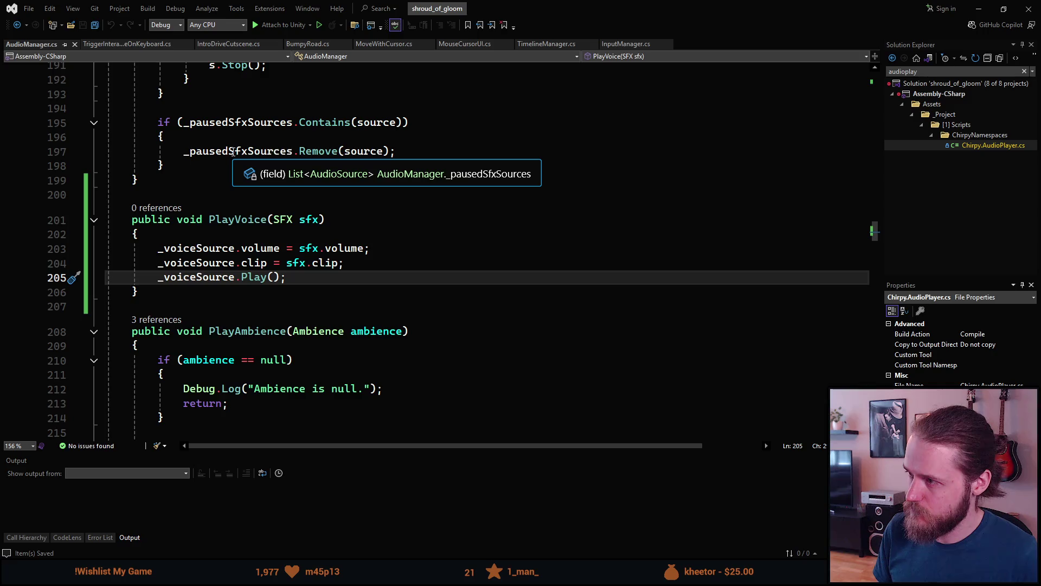
{"action": "key", "text": "Return"}
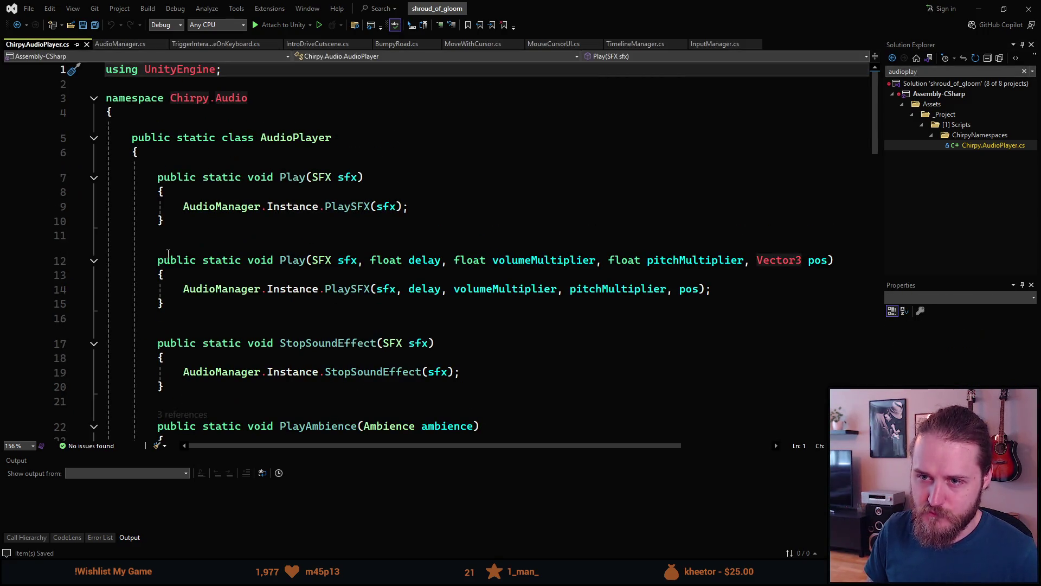
- Add a public static void PlayVoice(SFX sfx) method after StopSoundEffect in Chirpy.AudioPlayer.cs
{"action": "scroll", "coordinate": [170, 255], "scroll_direction": "down", "scroll_amount": 7}
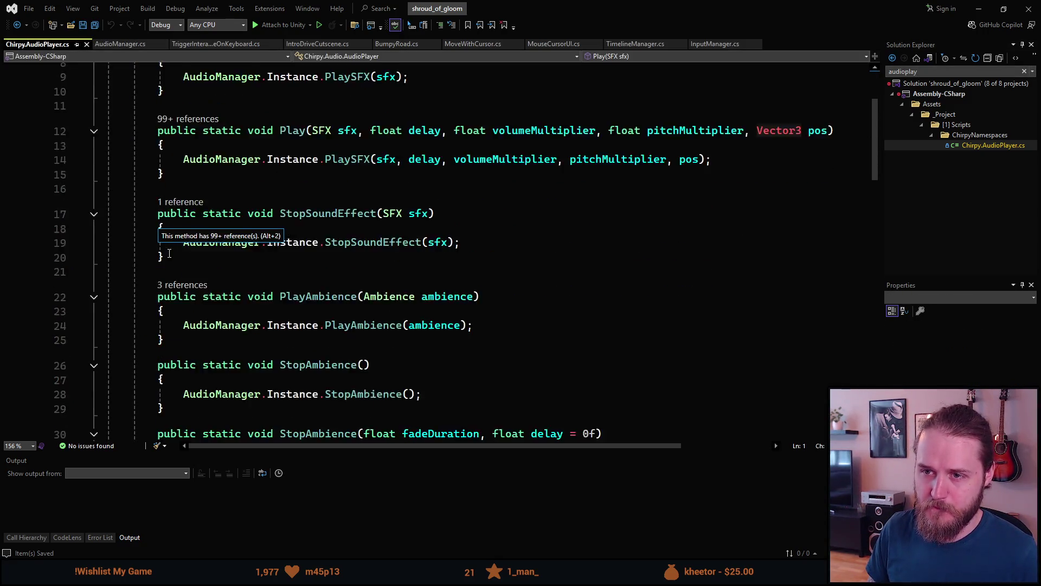
{"action": "scroll", "coordinate": [170, 253], "scroll_direction": "up", "scroll_amount": 4}
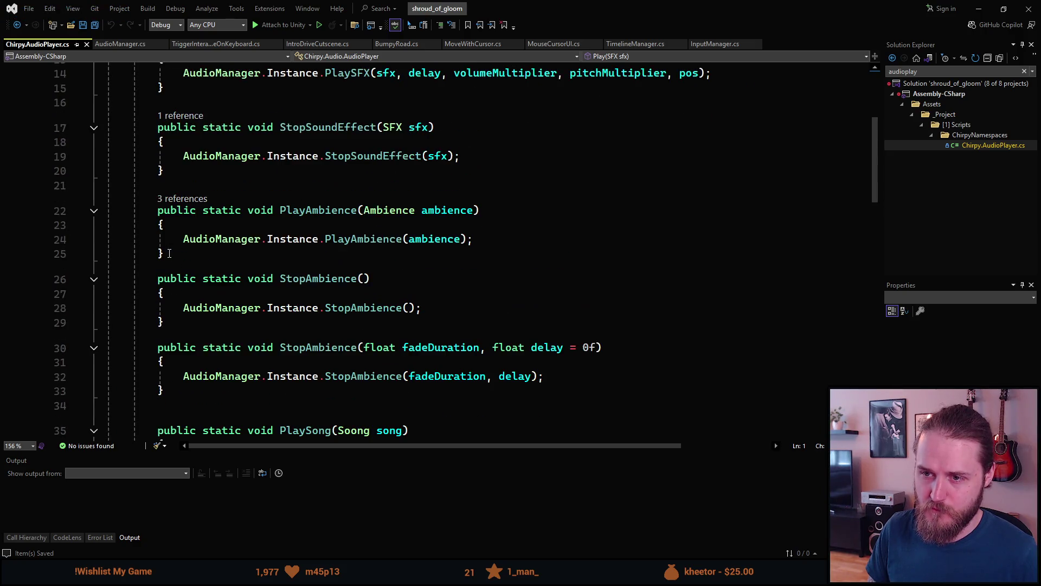
{"action": "scroll", "coordinate": [169, 254], "scroll_direction": "up", "scroll_amount": 2}
{"action": "left_click", "coordinate": [174, 300]}
{"action": "key", "text": "Return"}
{"action": "key", "text": "Return"}
{"action": "type", "text": "public s"}
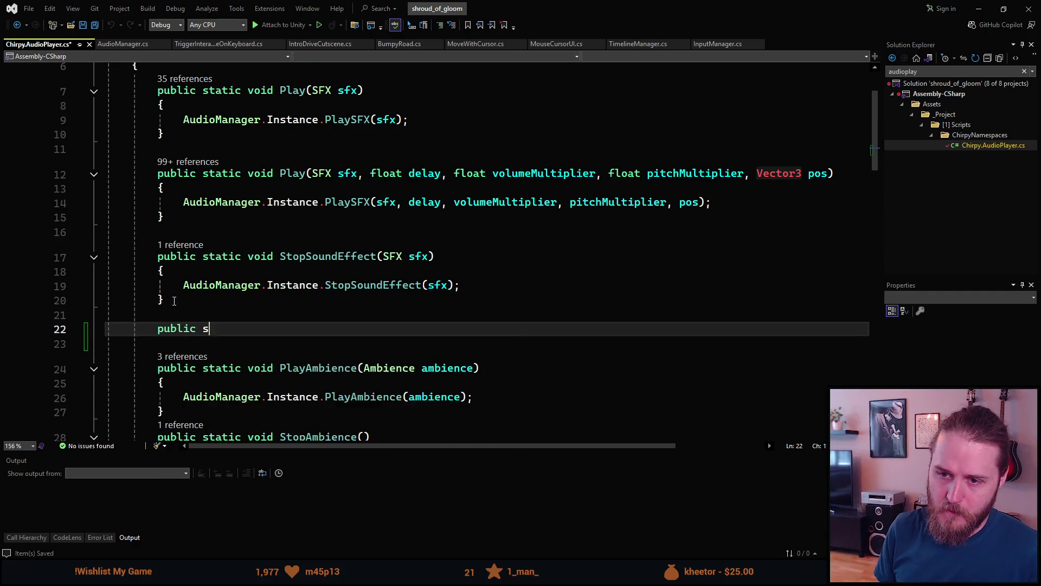
{"action": "type", "text": "tatic void St"}
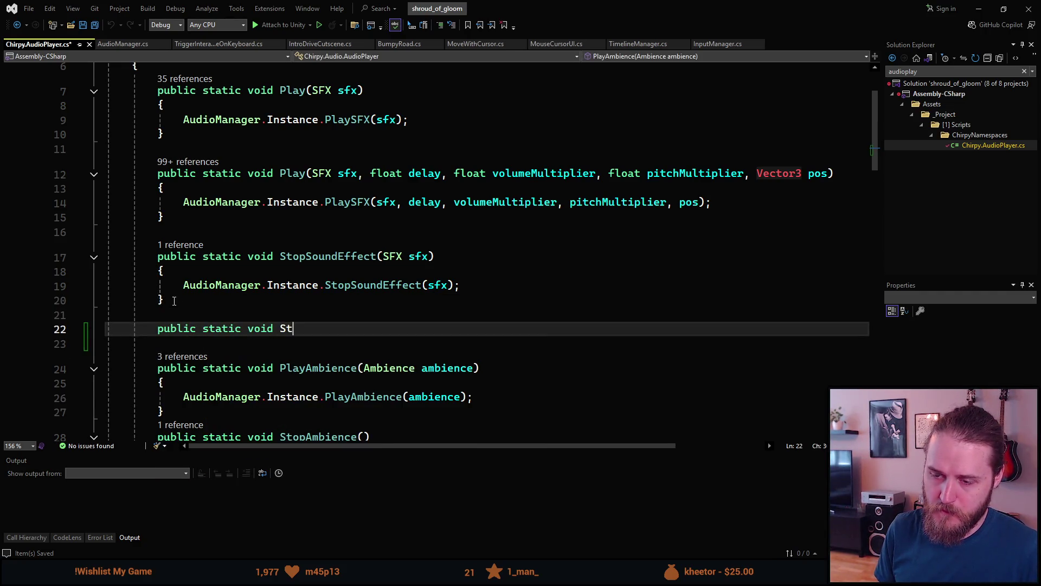
{"action": "key", "text": "BackSpace"}
{"action": "key", "text": "BackSpace"}
{"action": "type", "text": "PlayV"}
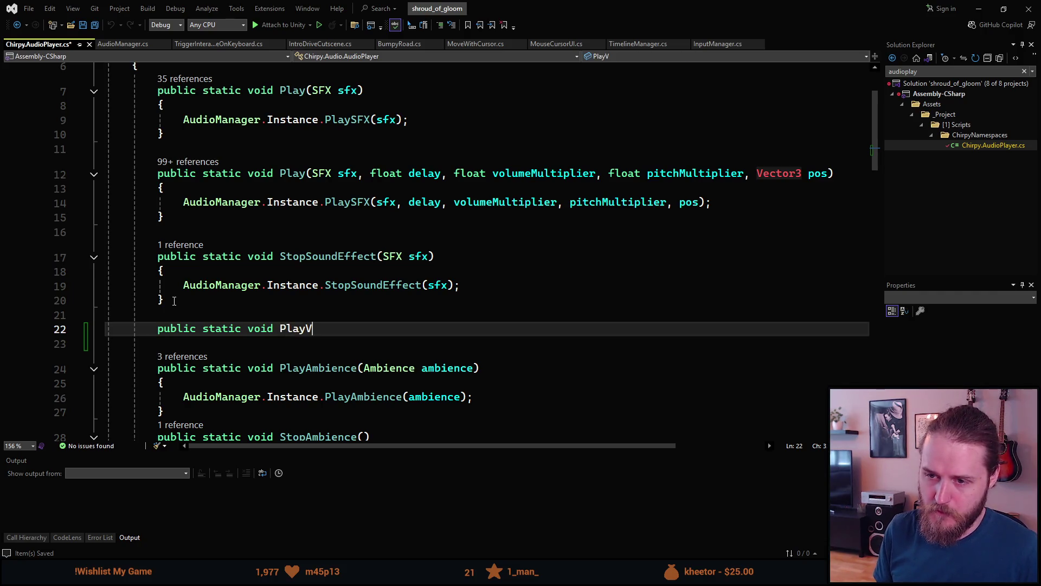
{"action": "type", "text": "oice(SFX sfx)"}
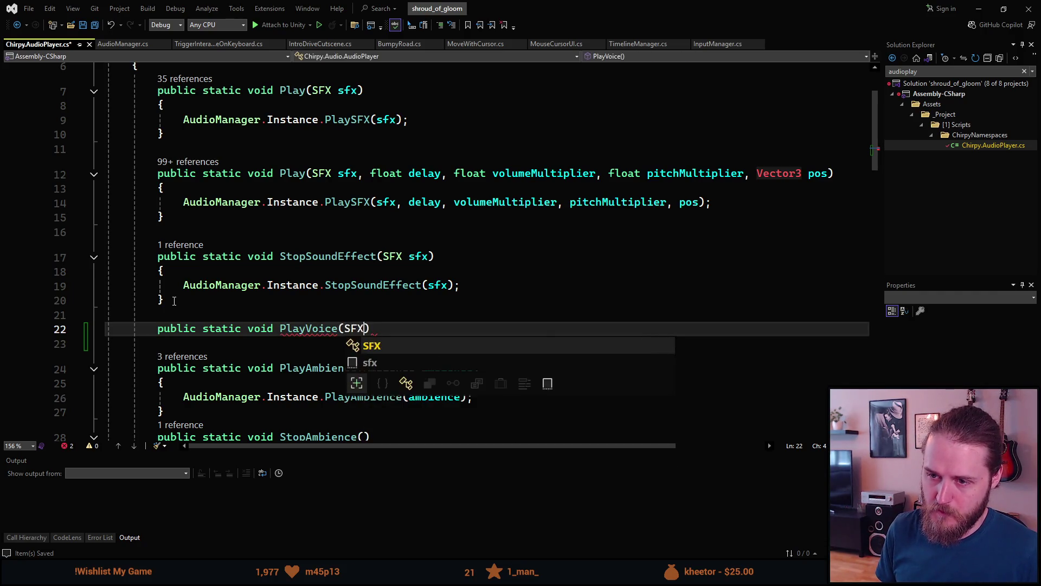
{"action": "key", "text": "Return"}
{"action": "type", "text": "{"}
{"action": "key", "text": "Return"}
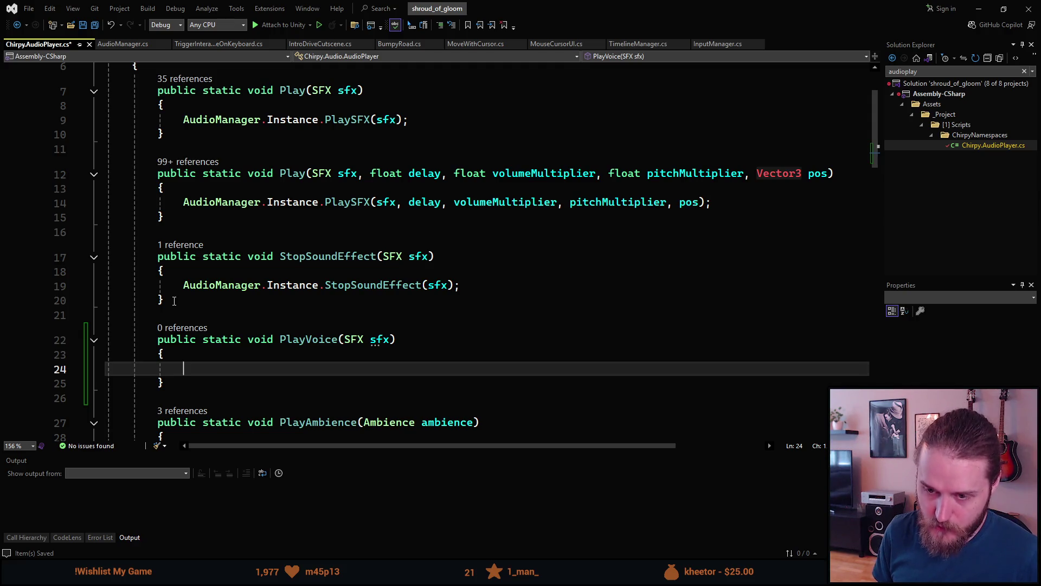
- Make PlayVoice call AudioManager.Instance.PlayVoice(sfx), save, and return to Unity
{"action": "type", "text": "AudioM"}
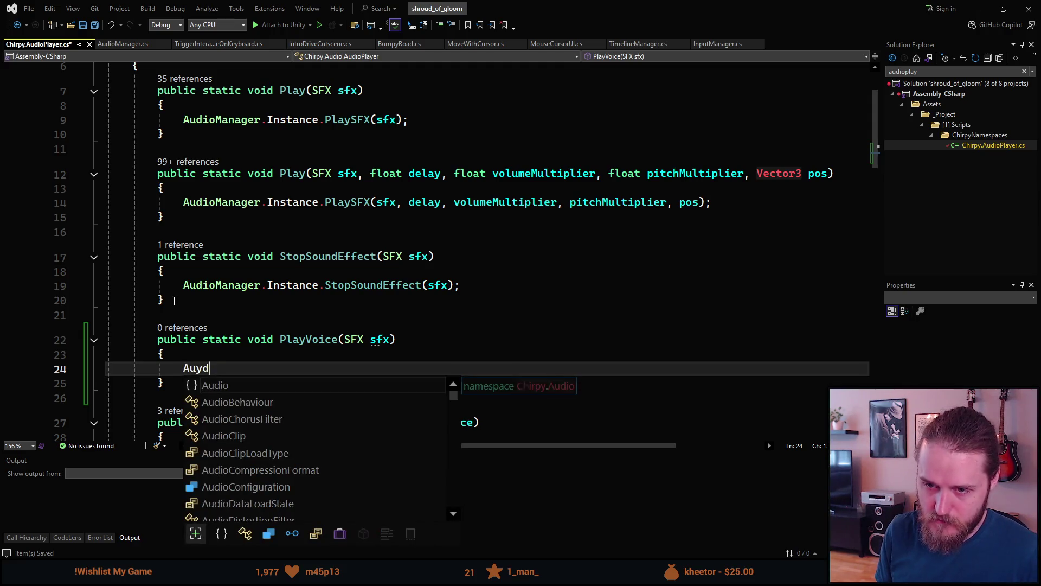
{"action": "key", "text": "Tab"}
{"action": "type", "text": "."}
{"action": "key", "text": "Escape"}
{"action": "key", "text": "Escape"}
{"action": "type", "text": "Instance."}
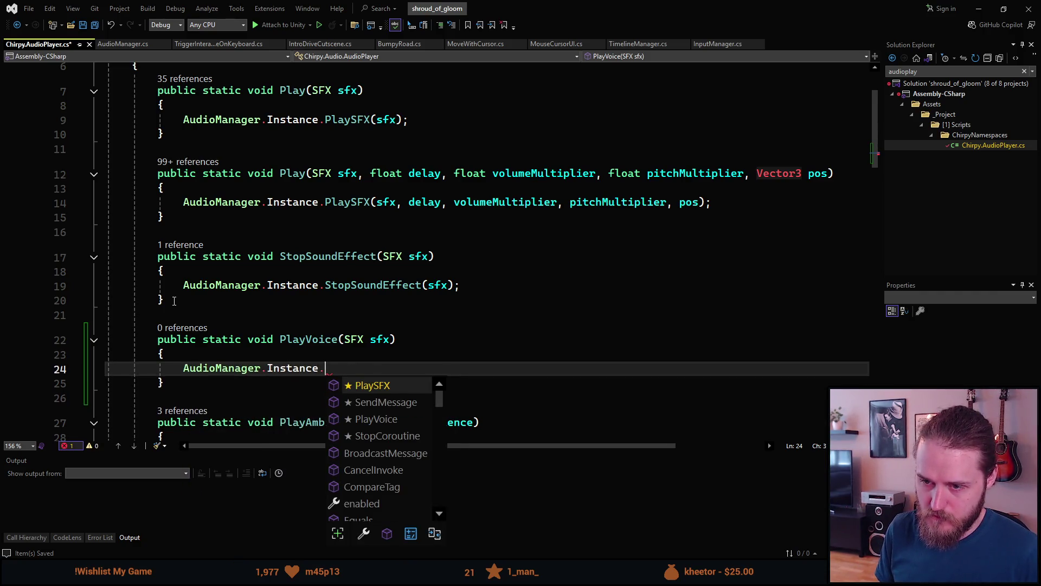
{"action": "type", "text": "PlayVoice("}
{"action": "key", "text": "Tab"}
{"action": "key", "text": "ctrl+s"}
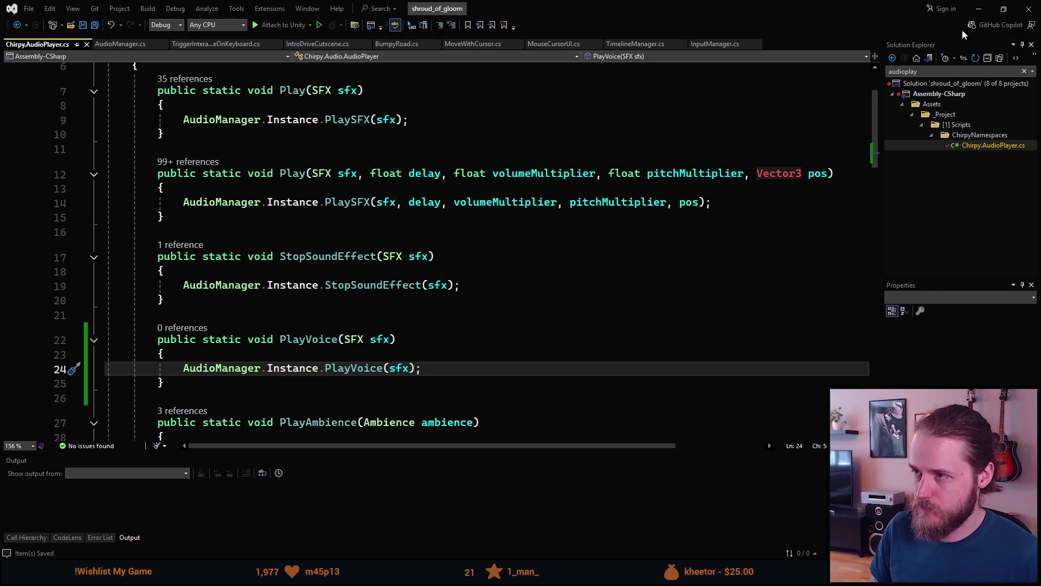
{"action": "left_click", "coordinate": [982, 9]}
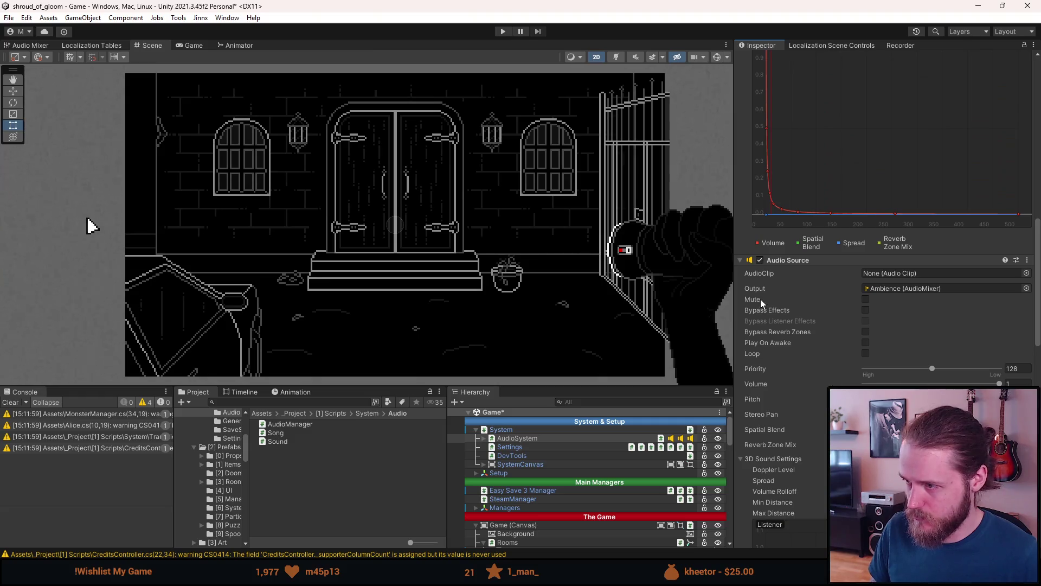
- Assign AudioSystem's fourth Audio Source to the Audio Manager's Voice Source field
{"action": "left_click", "coordinate": [740, 261]}
{"action": "left_click", "coordinate": [739, 272]}
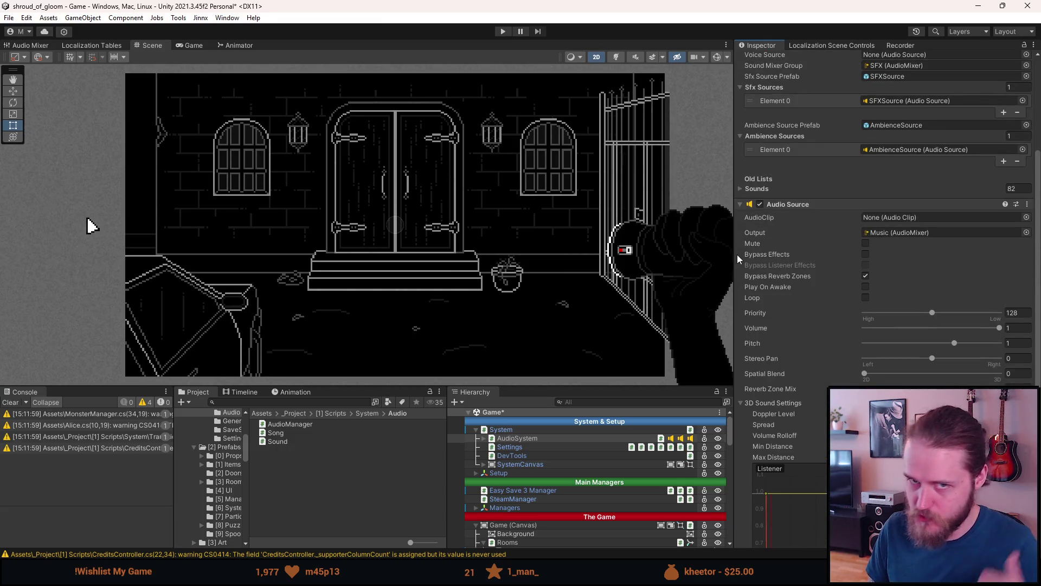
{"action": "left_click", "coordinate": [741, 204]}
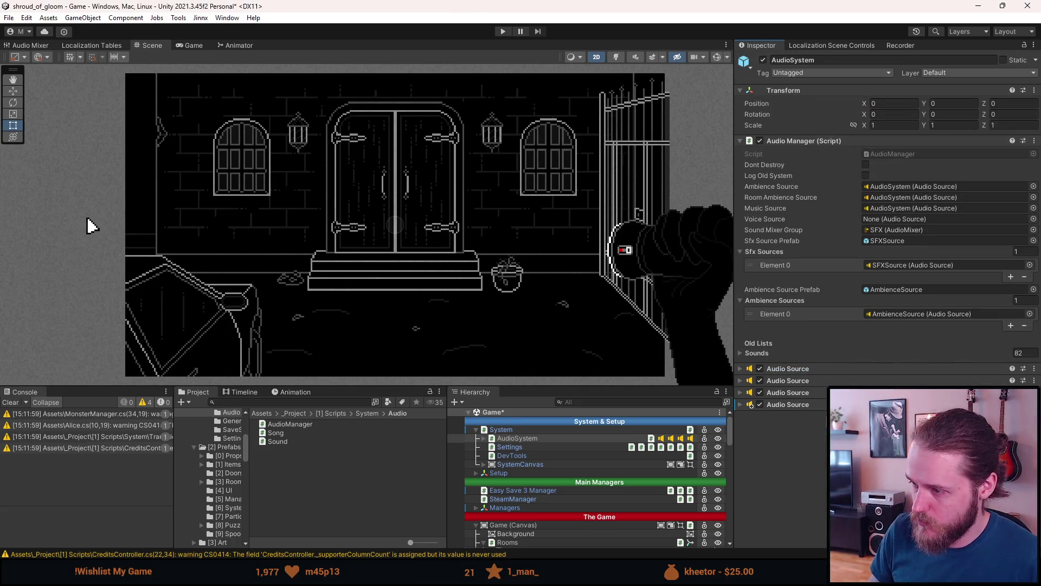
{"action": "left_click", "coordinate": [797, 404]}
{"action": "mouse_move", "coordinate": [797, 404]}
{"action": "left_mouse_down"}
{"action": "mouse_move", "coordinate": [902, 434]}
{"action": "mouse_move", "coordinate": [911, 209]}
{"action": "mouse_move", "coordinate": [913, 219]}
{"action": "left_mouse_up"}
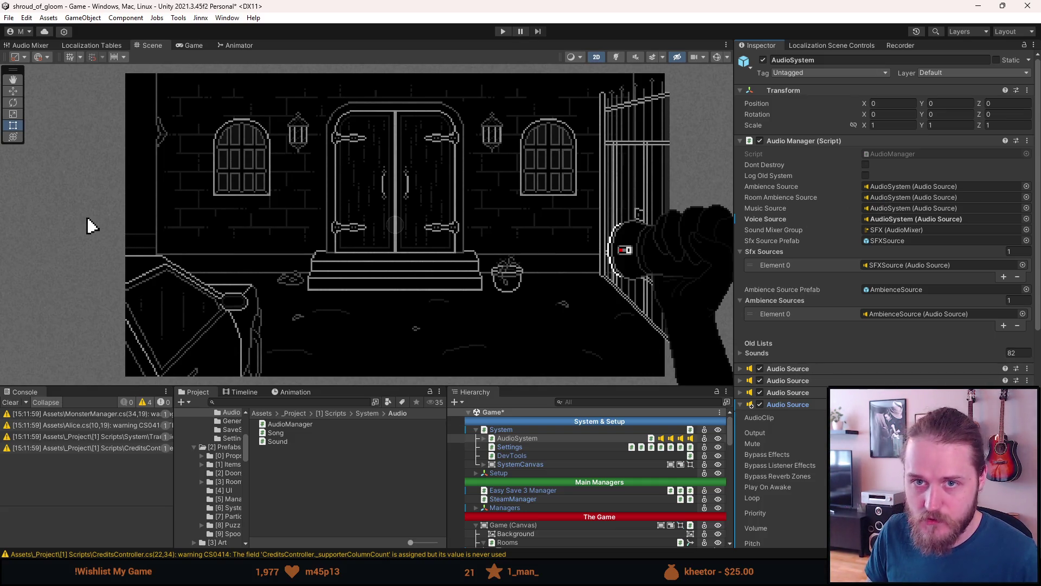
- Switch to the Move tool and open that Audio Source's Output mixer-group picker
{"action": "key", "text": "w"}
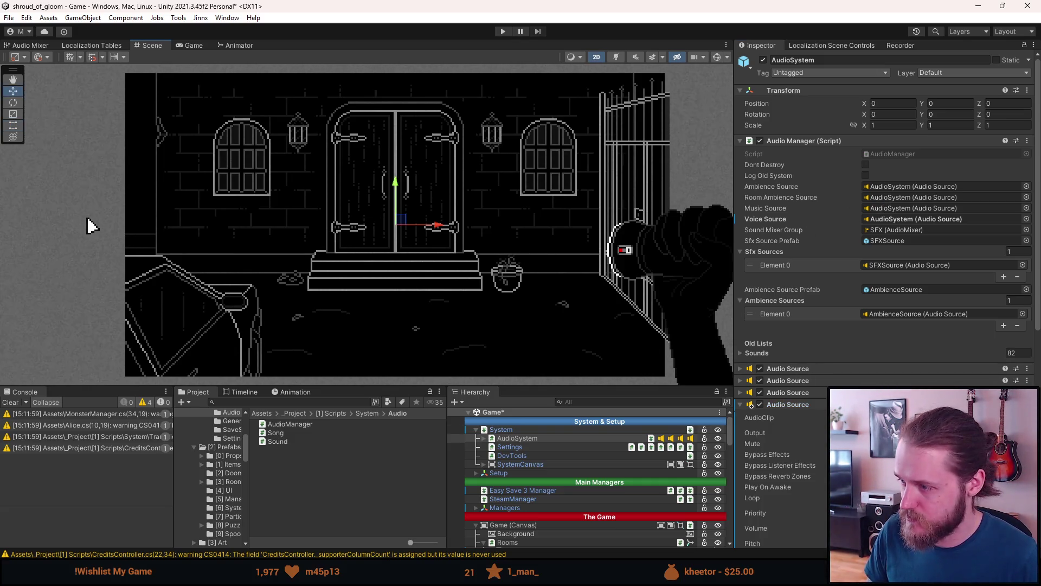
{"action": "scroll", "coordinate": [883, 272], "scroll_direction": "down", "scroll_amount": 1}
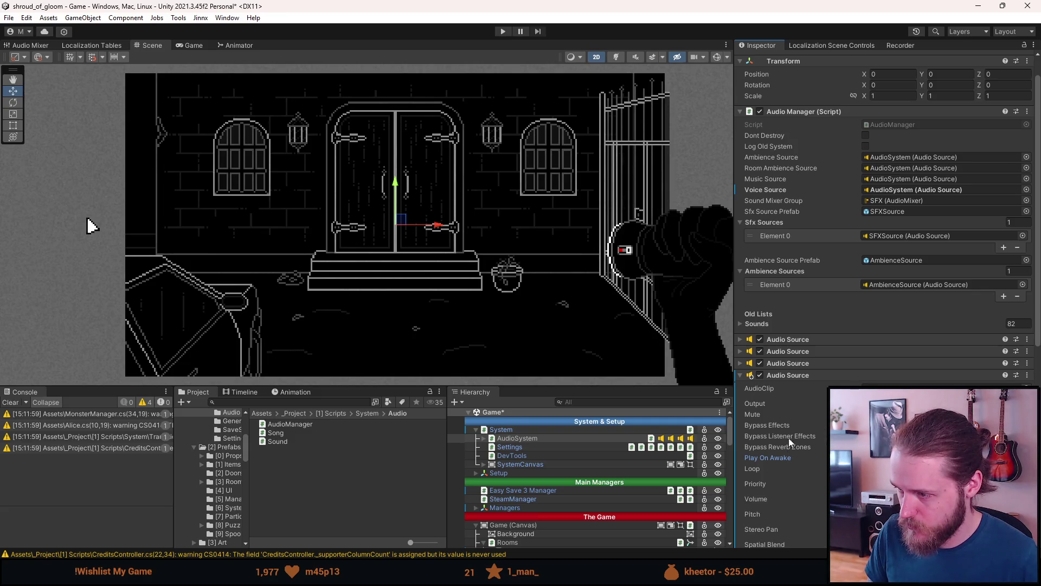
{"action": "left_click", "coordinate": [1026, 403]}
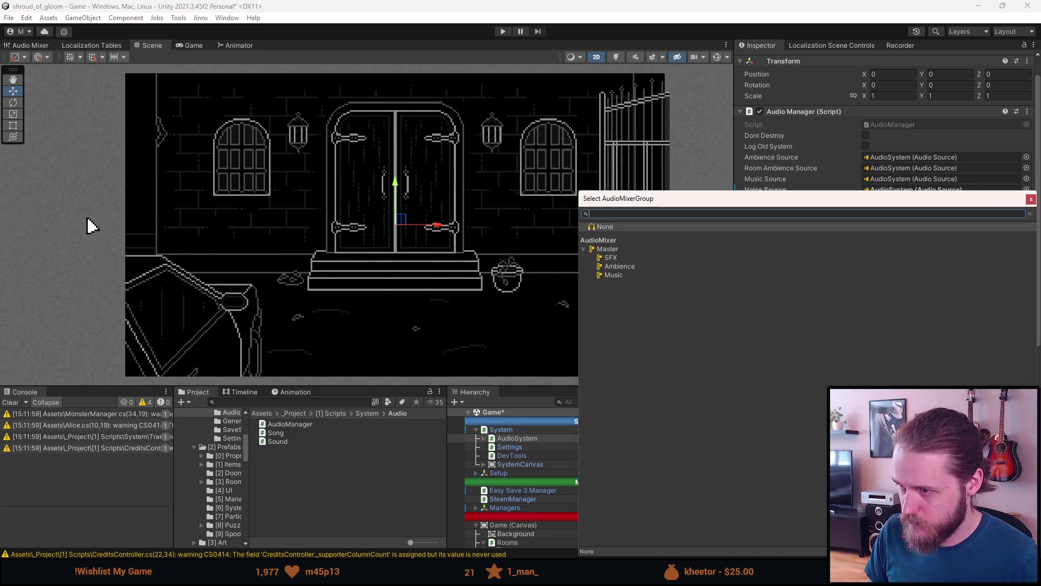
- Route the voice Audio Source's output to the SFX mixer group
{"action": "double_click", "coordinate": [611, 258]}
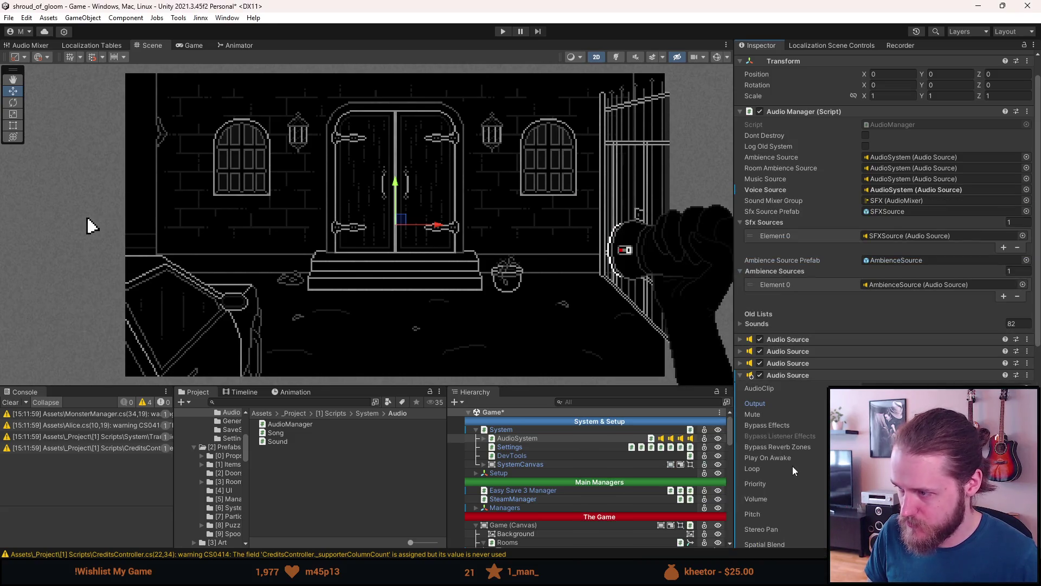
{"action": "scroll", "coordinate": [800, 466], "scroll_direction": "down", "scroll_amount": 5}
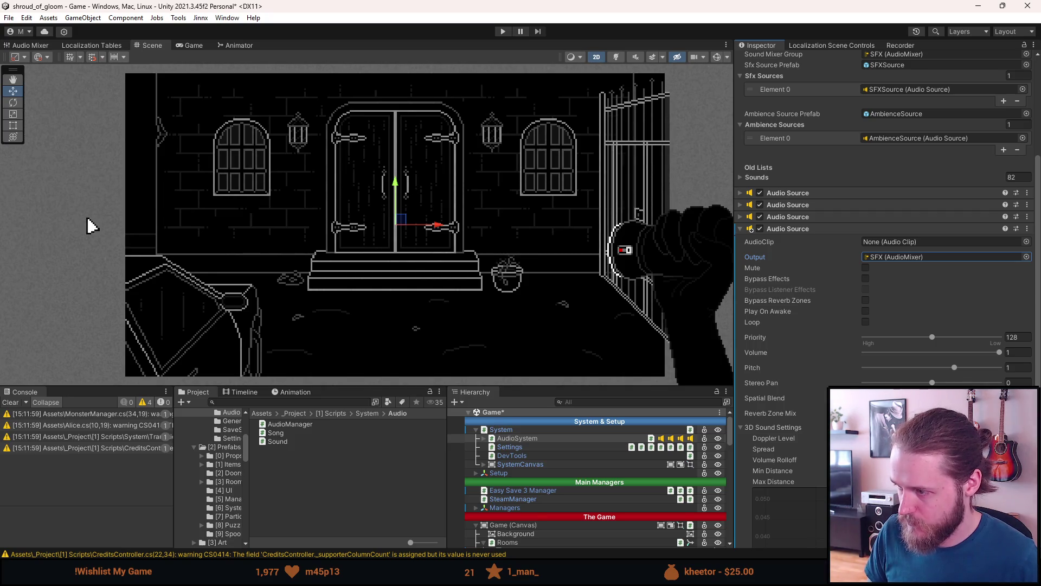
{"action": "key", "text": "Tab"}
{"action": "key", "text": "Tab"}
{"action": "key", "text": "Tab"}
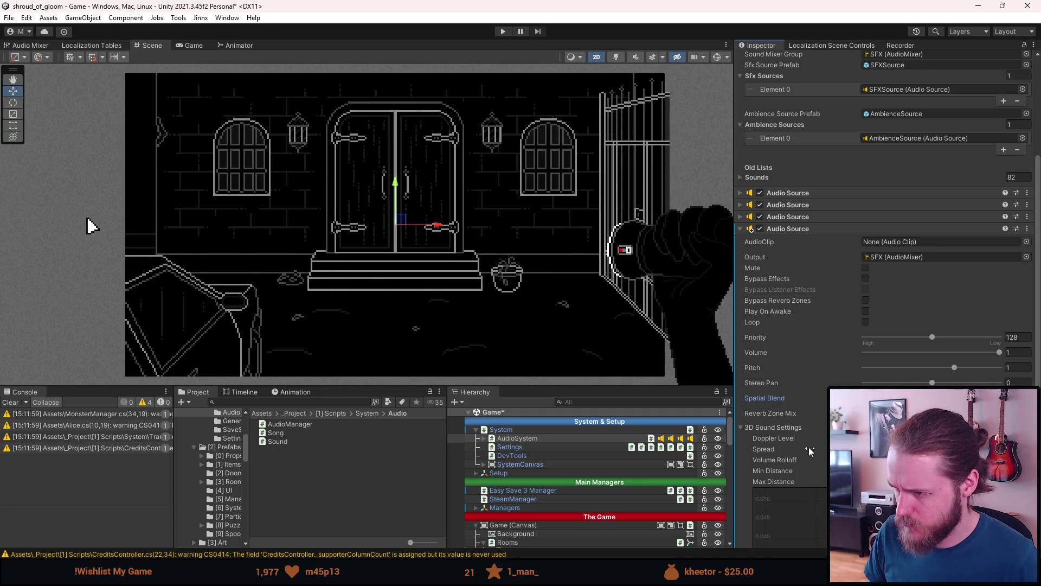
{"action": "scroll", "coordinate": [806, 461], "scroll_direction": "down", "scroll_amount": 2}
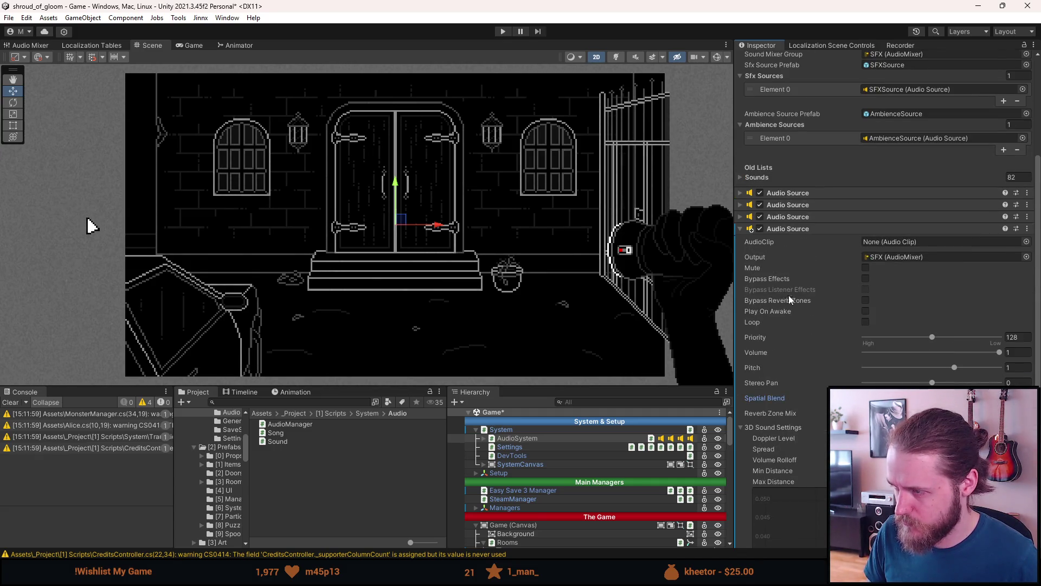
{"action": "scroll", "coordinate": [789, 297], "scroll_direction": "down", "scroll_amount": 5}
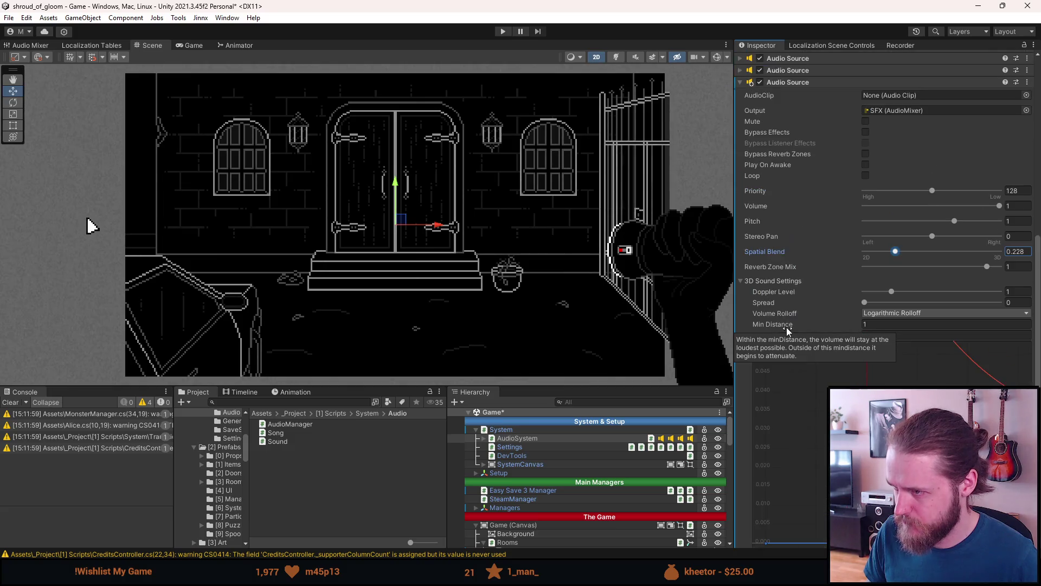
{"action": "scroll", "coordinate": [766, 319], "scroll_direction": "up", "scroll_amount": 8}
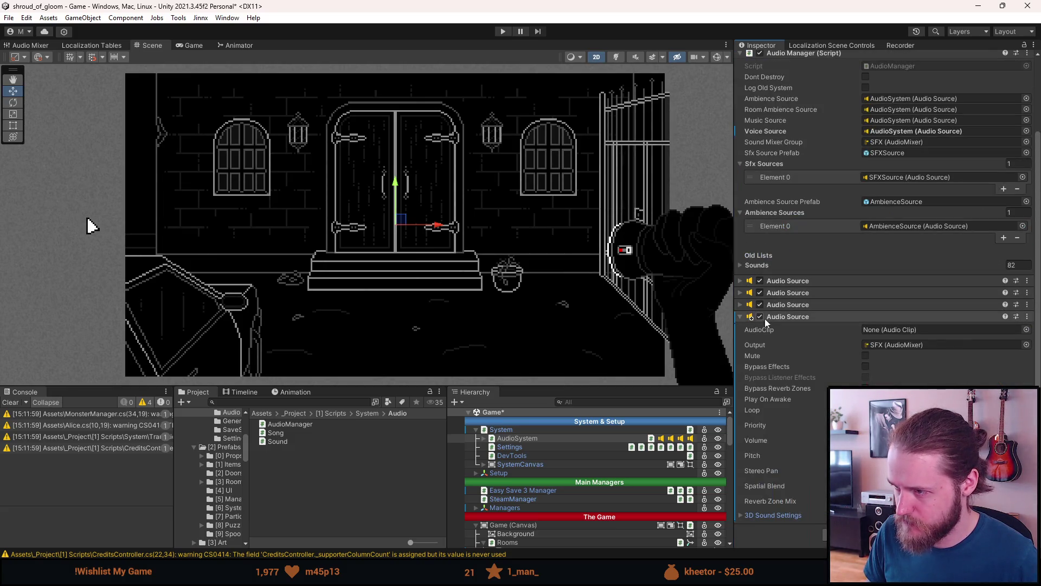
- Apply the added Audio Source component to the Systems prefab
{"action": "right_click", "coordinate": [784, 316]}
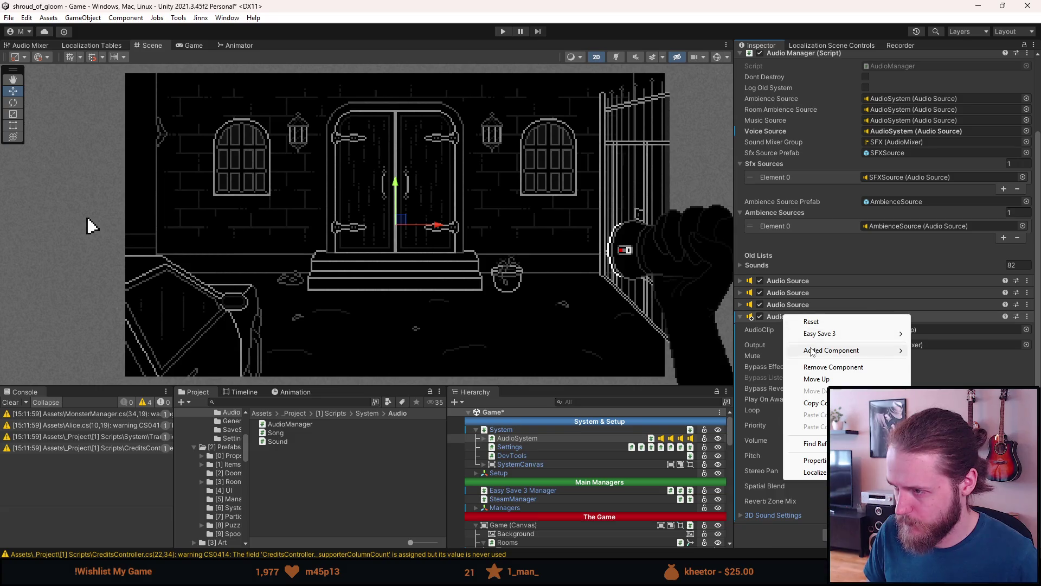
{"action": "mouse_move", "coordinate": [812, 352]}
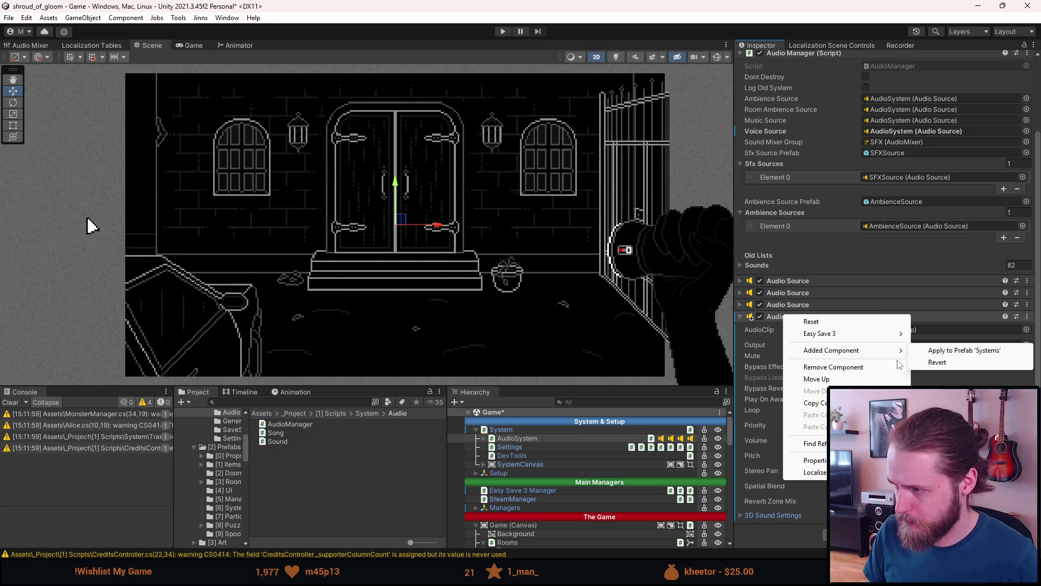
{"action": "left_click", "coordinate": [928, 350]}
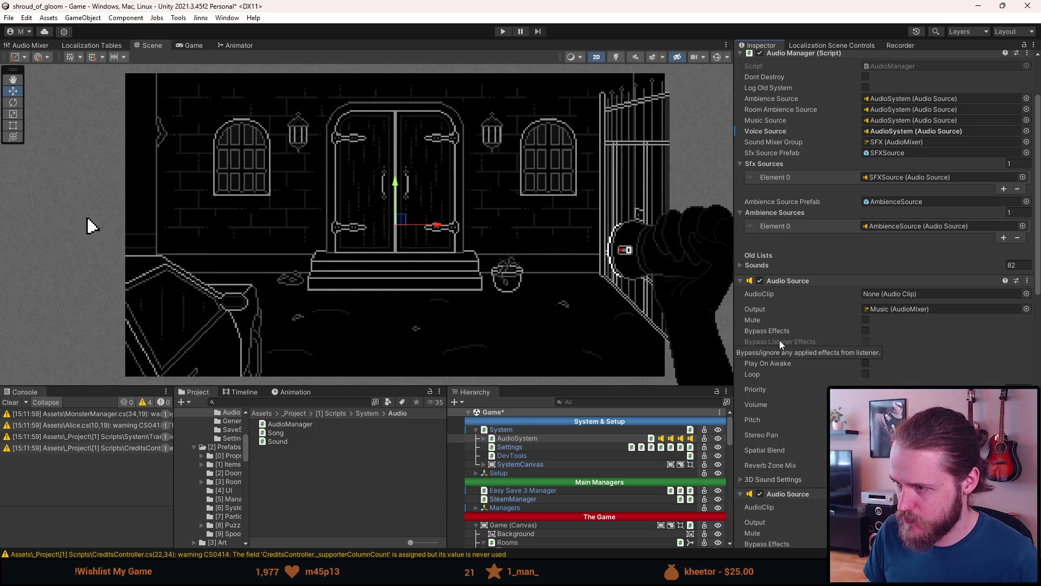
{"action": "scroll", "coordinate": [779, 340], "scroll_direction": "down", "scroll_amount": 10}
{"action": "scroll", "coordinate": [779, 340], "scroll_direction": "down", "scroll_amount": 2}
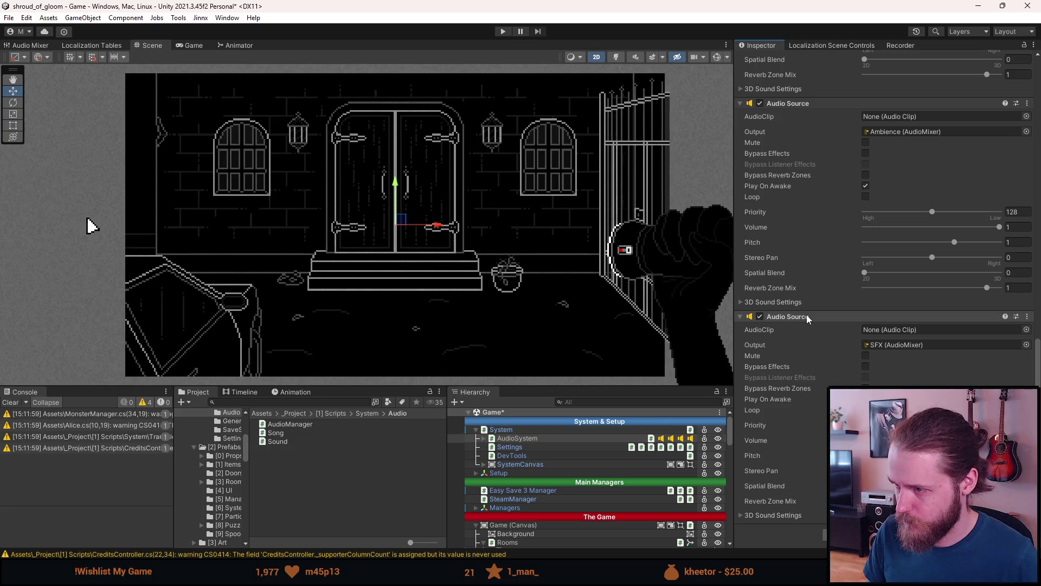
{"action": "scroll", "coordinate": [811, 313], "scroll_direction": "up", "scroll_amount": 8}
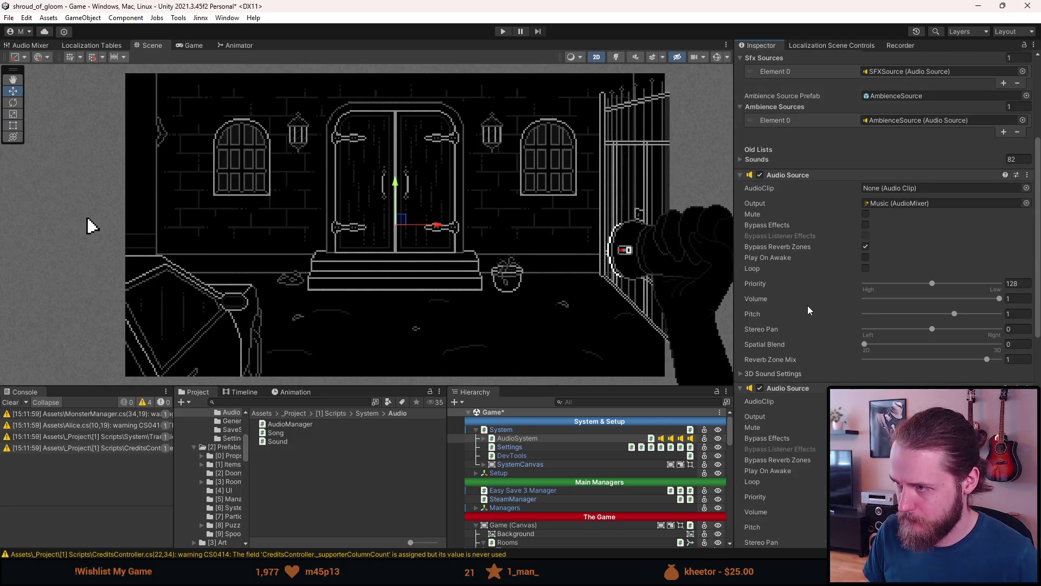
{"action": "scroll", "coordinate": [539, 477], "scroll_direction": "down", "scroll_amount": 10}
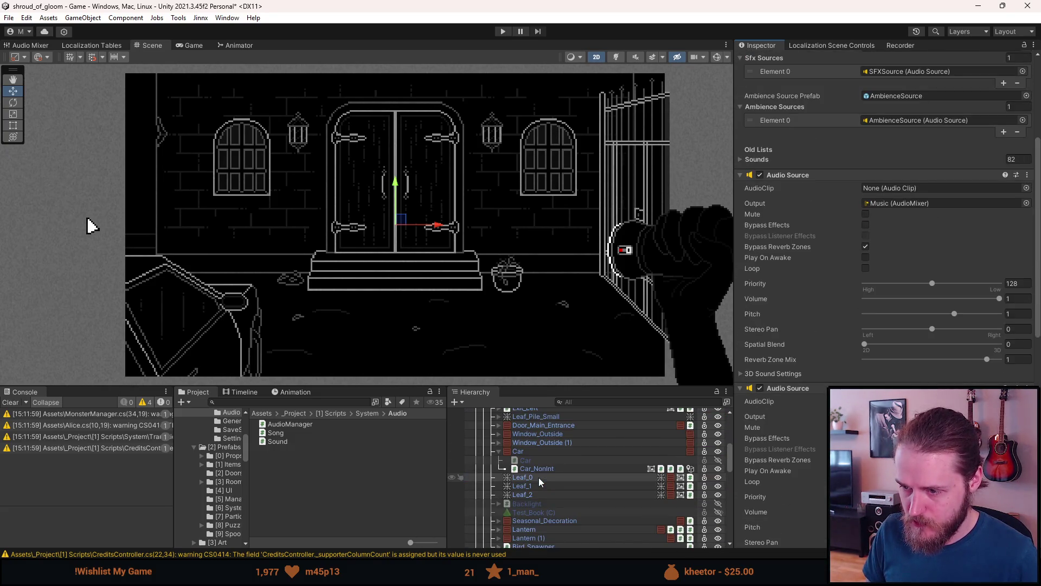
- Select Car_NonInt, check Visual Studio, then clear the Unity Console messages
{"action": "left_click", "coordinate": [543, 467]}
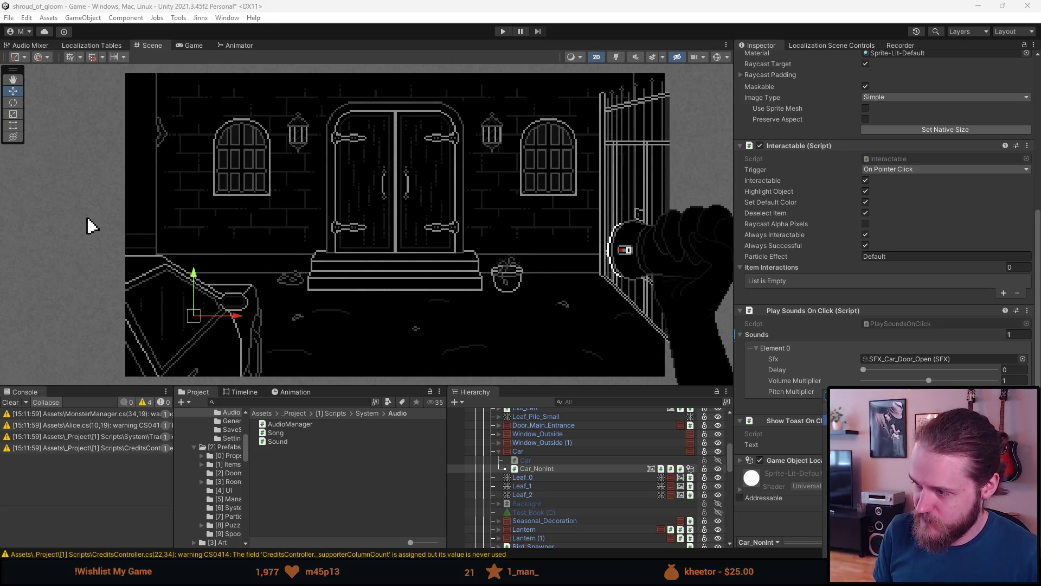
{"action": "key", "text": "alt+Tab"}
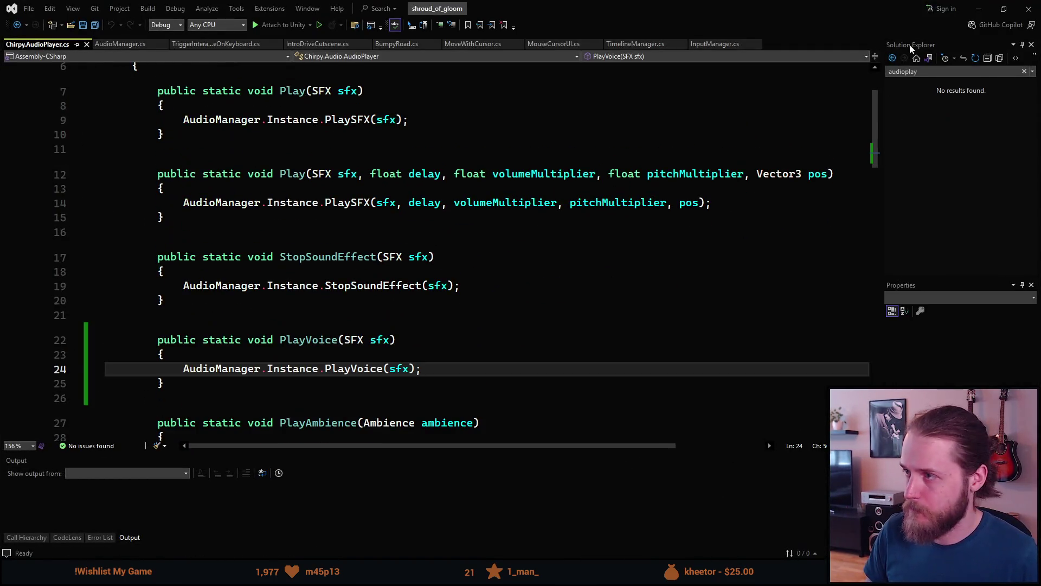
{"action": "left_click", "coordinate": [979, 9]}
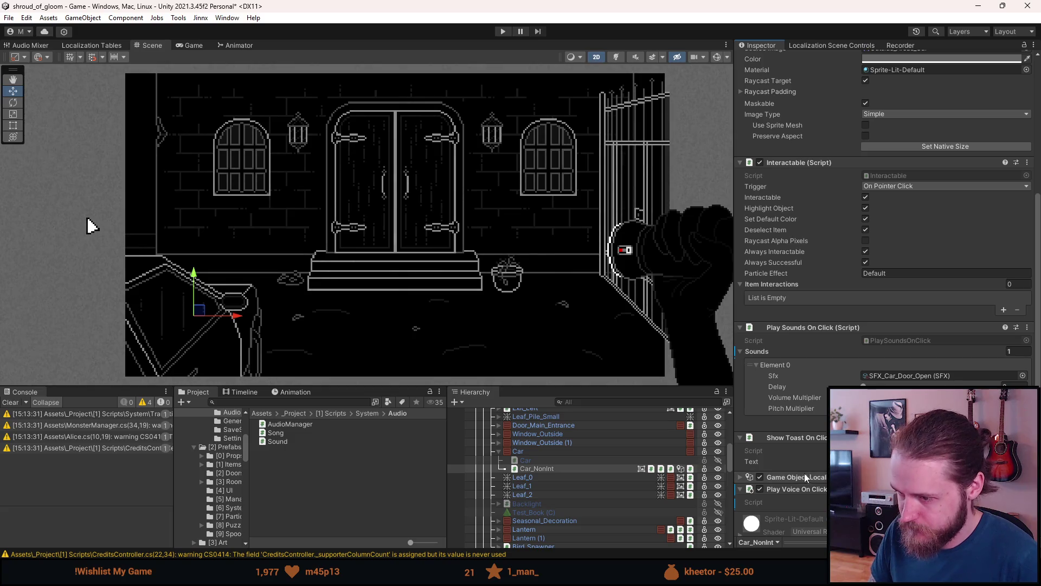
{"action": "left_click", "coordinate": [10, 402]}
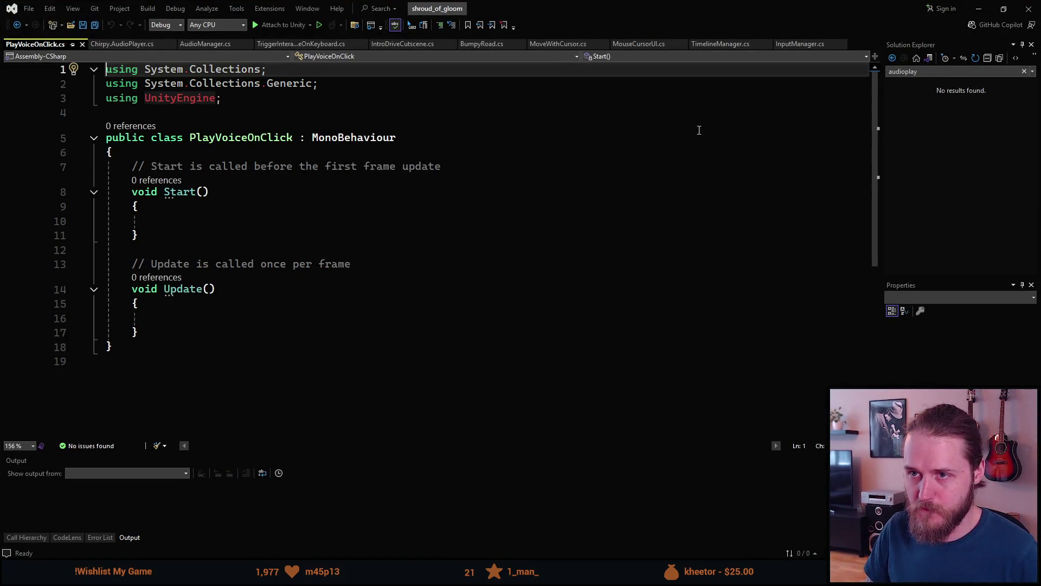
- Close all open script documents and close Visual Studio
{"action": "right_click", "coordinate": [42, 46]}
{"action": "left_click", "coordinate": [94, 75]}
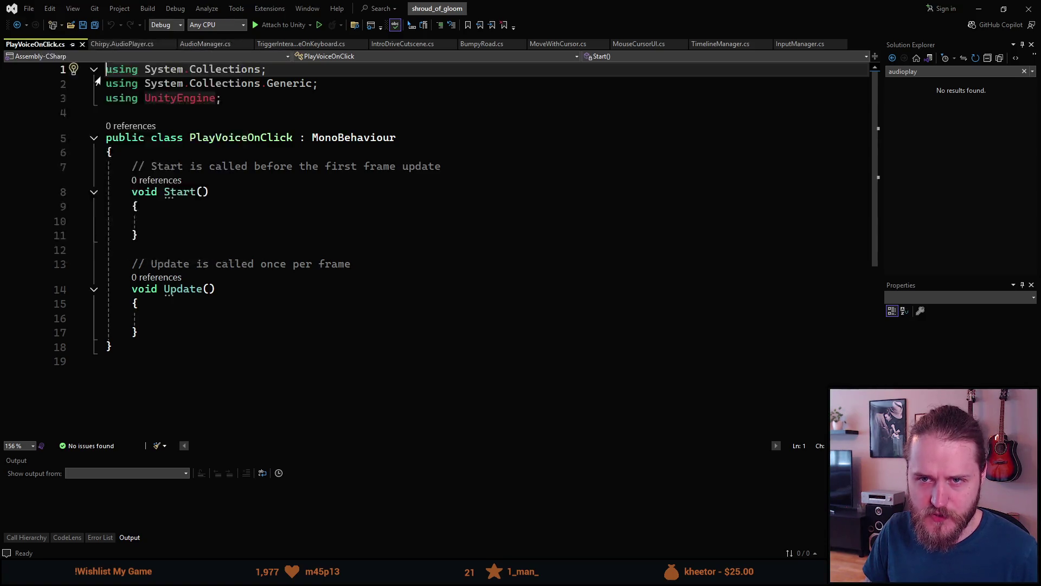
{"action": "left_click", "coordinate": [1029, 9]}
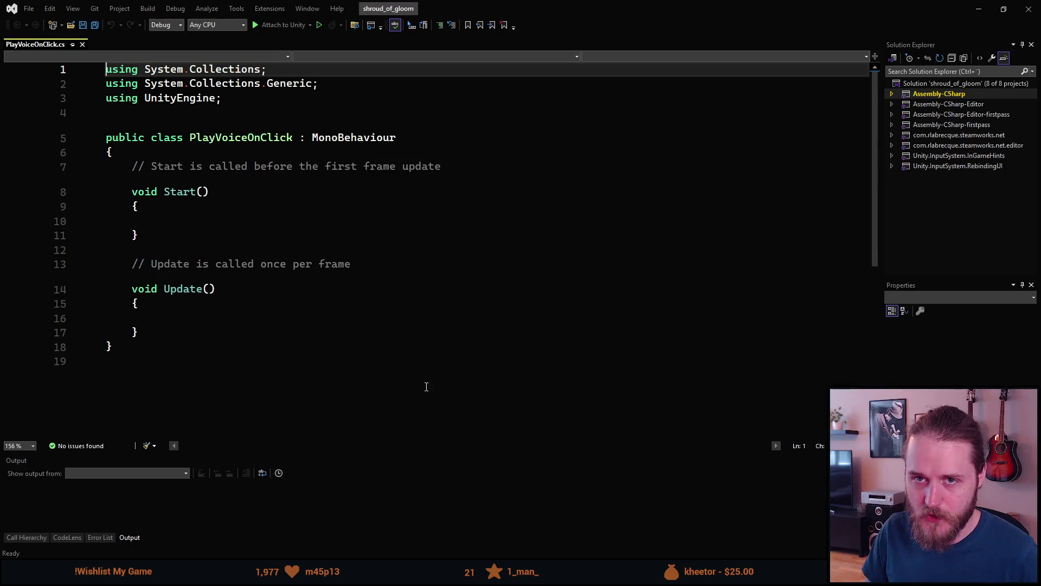
- In PlayVoiceOnClick, remove the unused usings and delete the template Start and Update methods
{"action": "left_click", "coordinate": [163, 318]}
{"action": "left_click", "coordinate": [153, 332]}
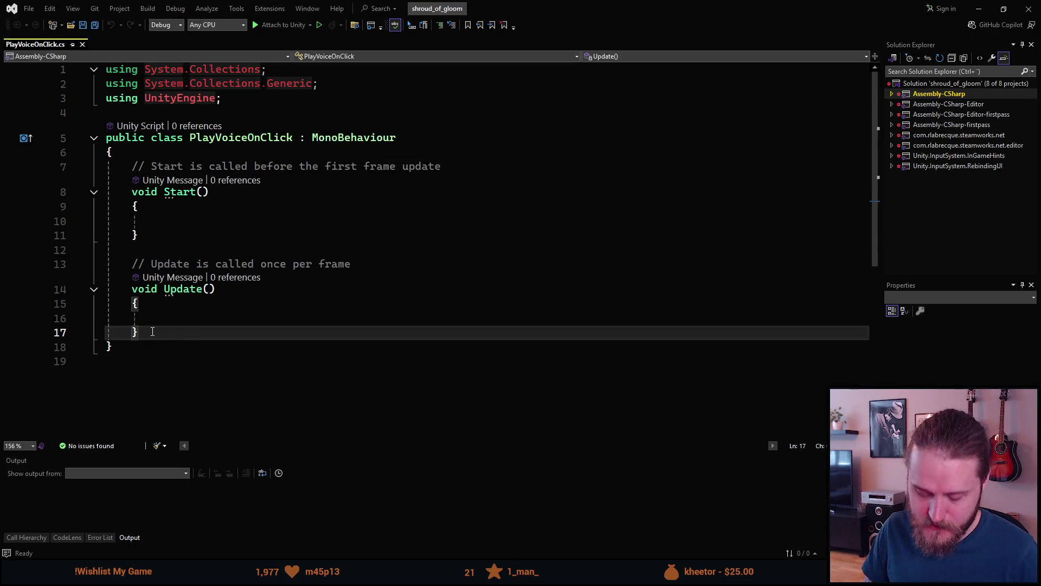
{"action": "key", "text": "ctrl+r"}
{"action": "key", "text": "ctrl+g"}
{"action": "left_click_drag", "start_coordinate": [154, 303], "coordinate": [132, 138]}
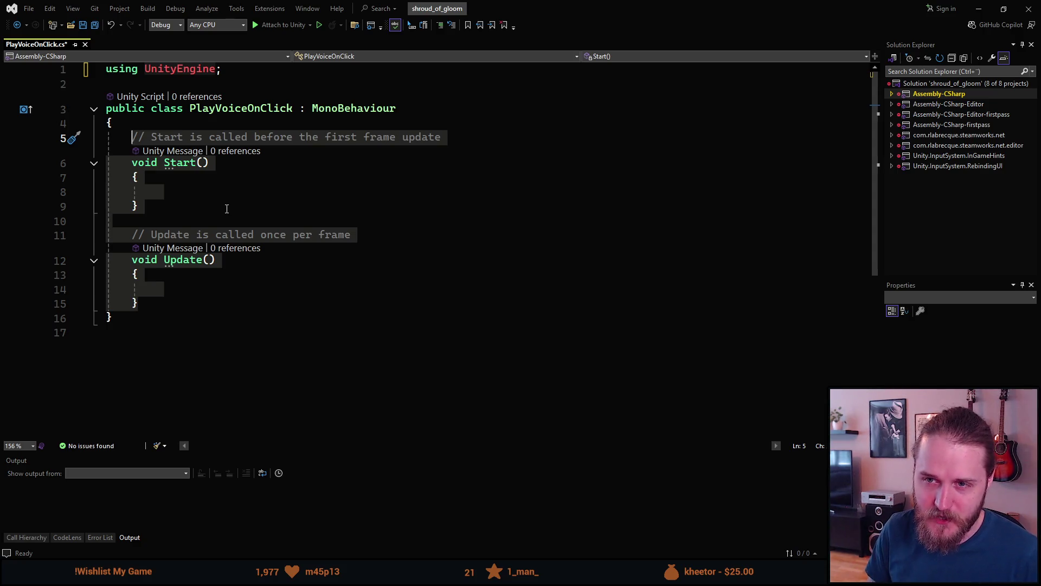
{"action": "key", "text": "Delete"}
- Add a [SerializeField] private SFX _voiceLine field and make the class implement IInteractable
{"action": "type", "text": "[SerializeField] private SFX "}
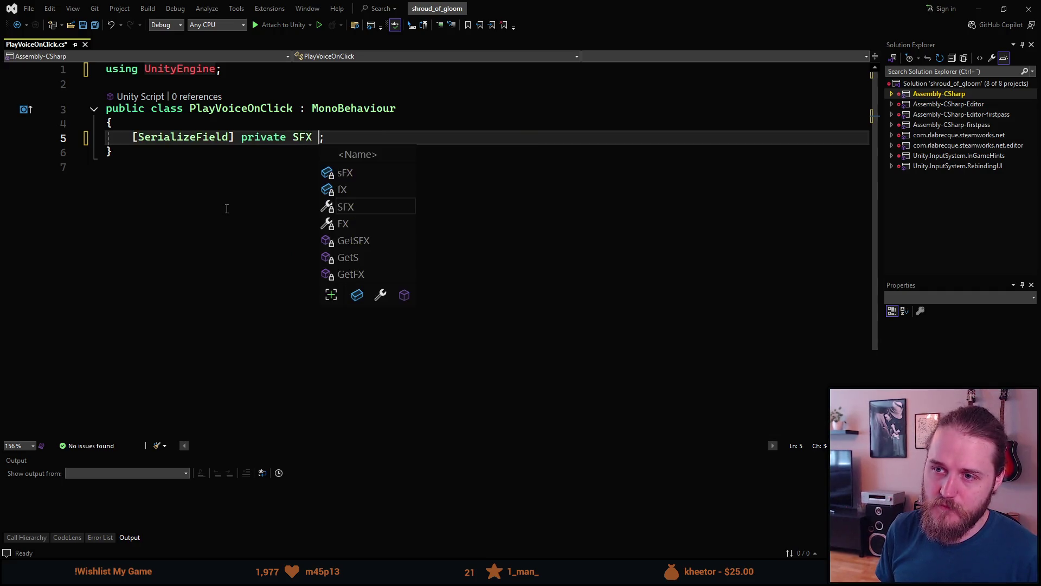
{"action": "type", "text": "_voiceLine"}
{"action": "key", "text": "End"}
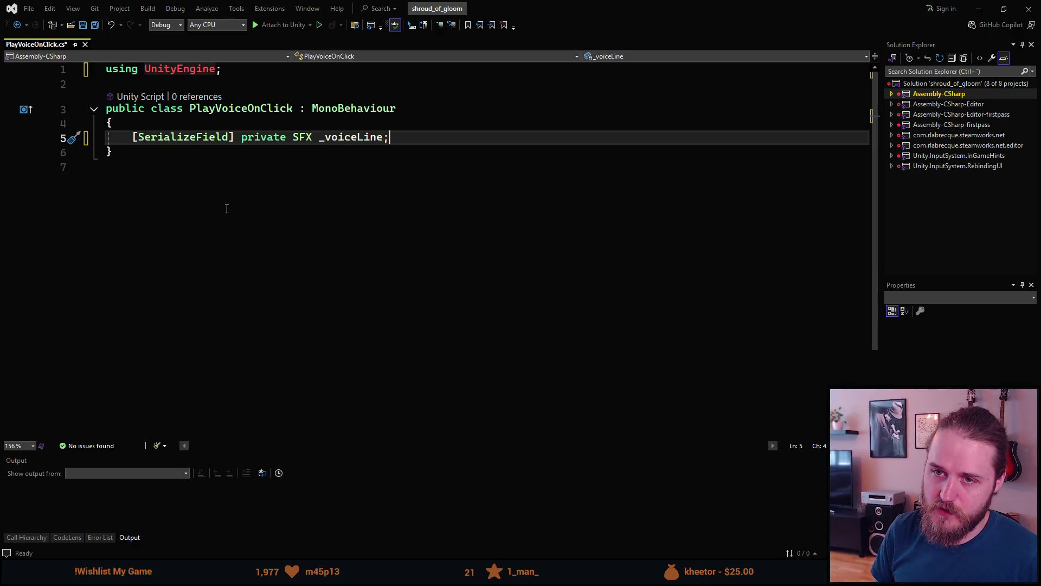
{"action": "key", "text": "Return"}
{"action": "key", "text": "Return"}
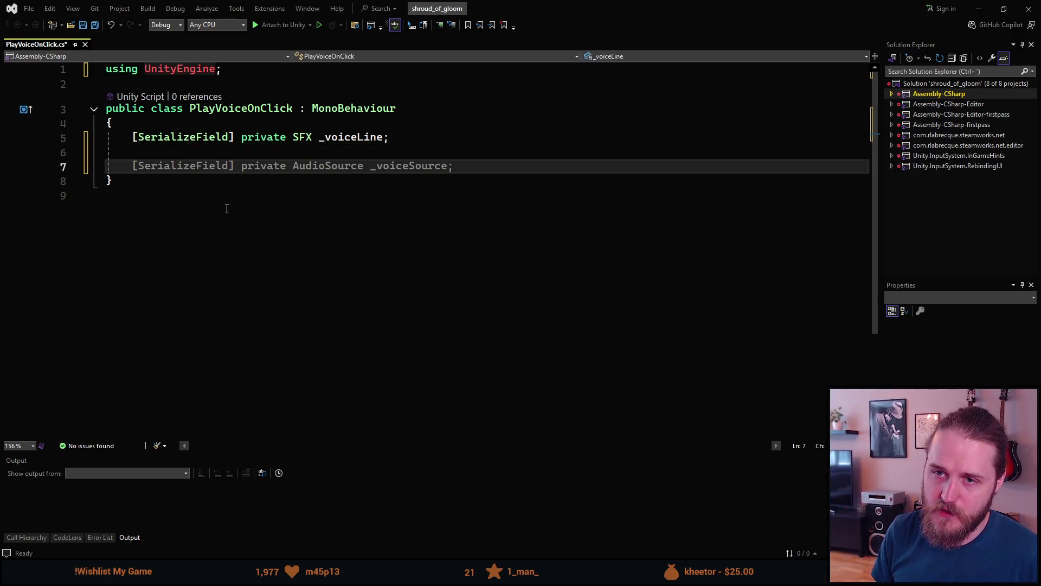
{"action": "key", "text": "Up"}
{"action": "key", "text": "Up"}
{"action": "key", "text": "Up"}
{"action": "key", "text": "End"}
{"action": "type", "text": ", II"}
{"action": "key", "text": "Tab"}
{"action": "key", "text": "Down"}
{"action": "key", "text": "Down"}
{"action": "key", "text": "Down"}
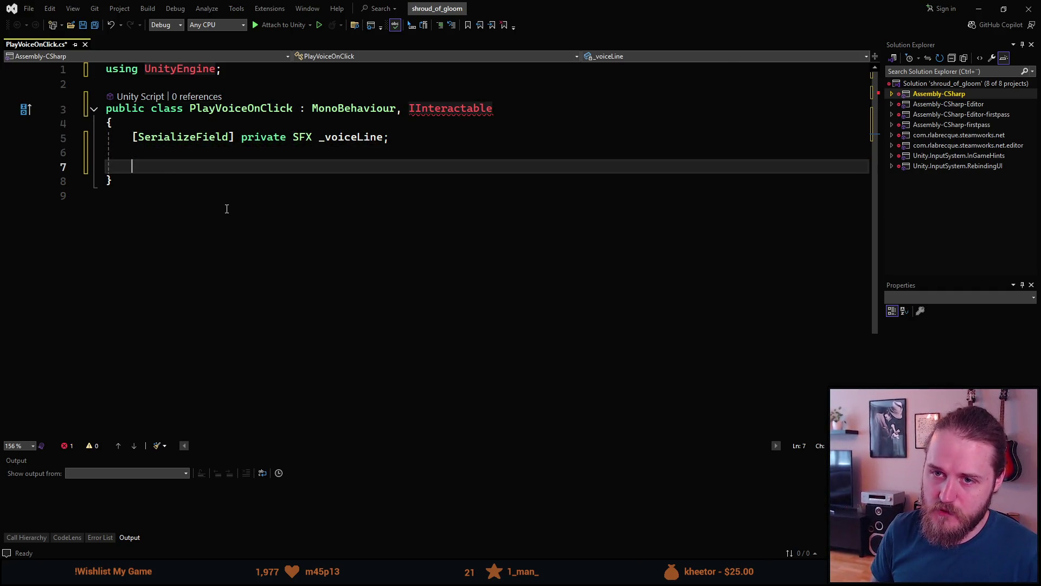
- Implement IInteractable.Interact so it calls AudioPlayer.PlayVoice(_voiceLine)
{"action": "type", "text": "void IIn"}
{"action": "key", "text": "Tab"}
{"action": "type", "text": "."}
{"action": "key", "text": "Tab"}
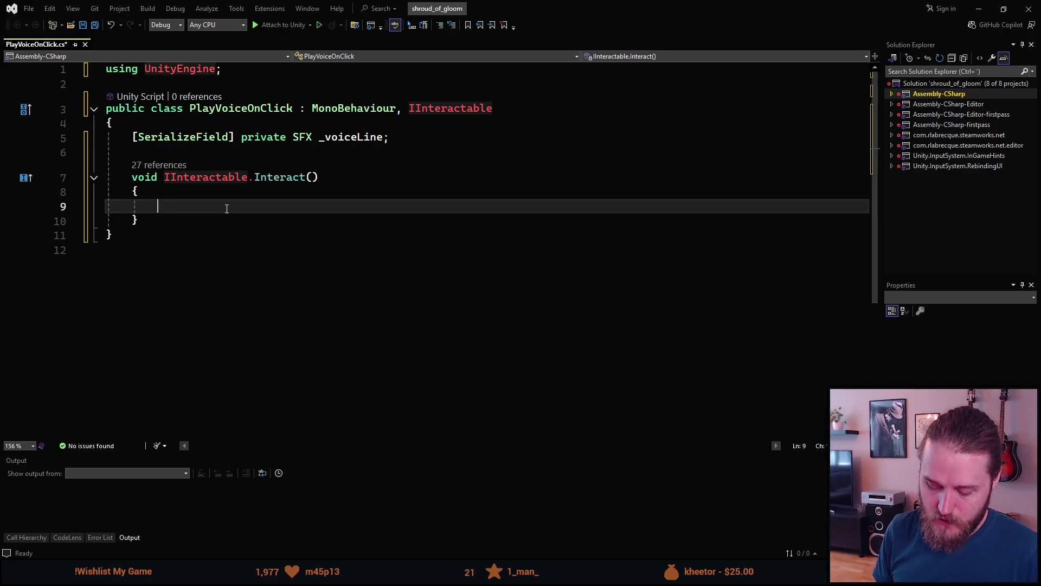
{"action": "type", "text": "AudioPlayer"}
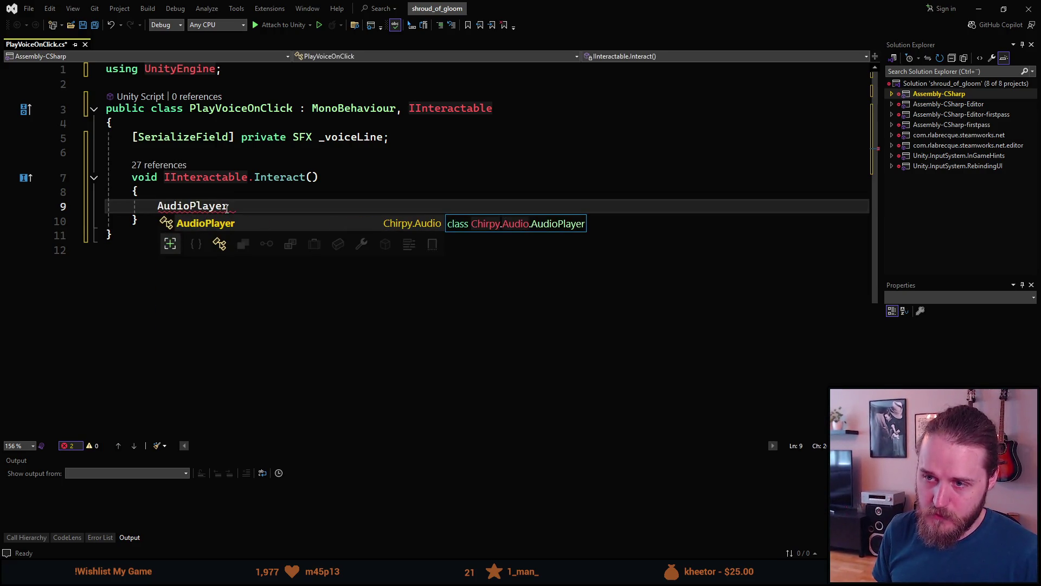
{"action": "key", "text": "Tab"}
{"action": "type", "text": ".PlayV"}
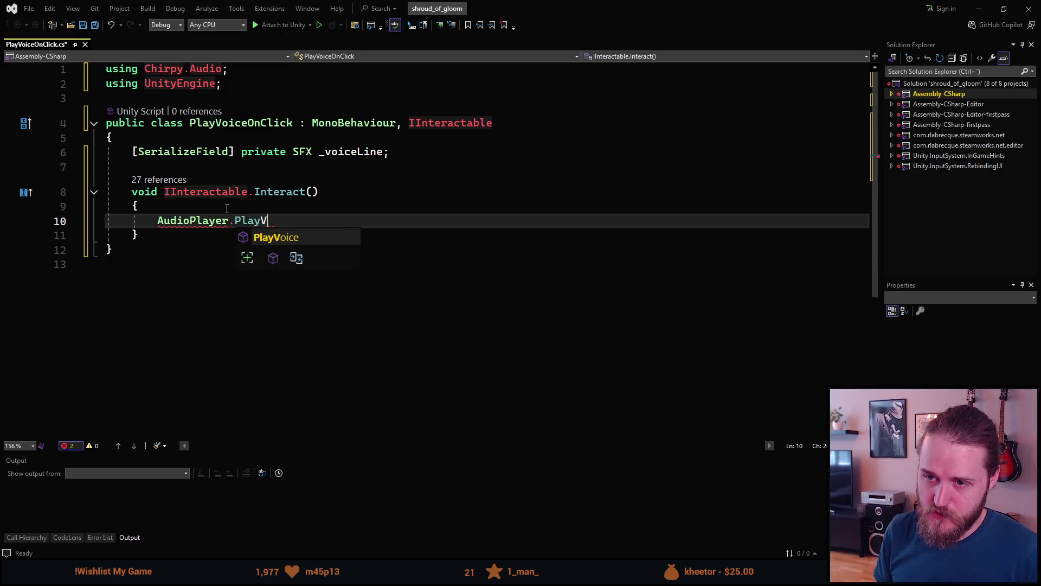
{"action": "key", "text": "Tab"}
{"action": "type", "text": "()"}
{"action": "key", "text": "Left"}
{"action": "type", "text": "_vo"}
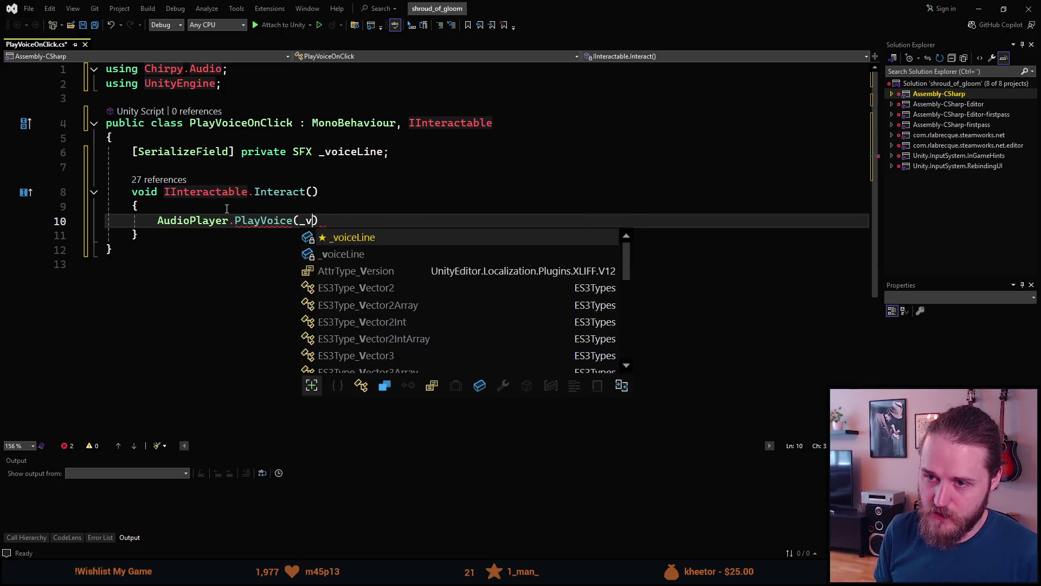
{"action": "key", "text": "Tab"}
{"action": "key", "text": "End"}
{"action": "type", "text": ";"}
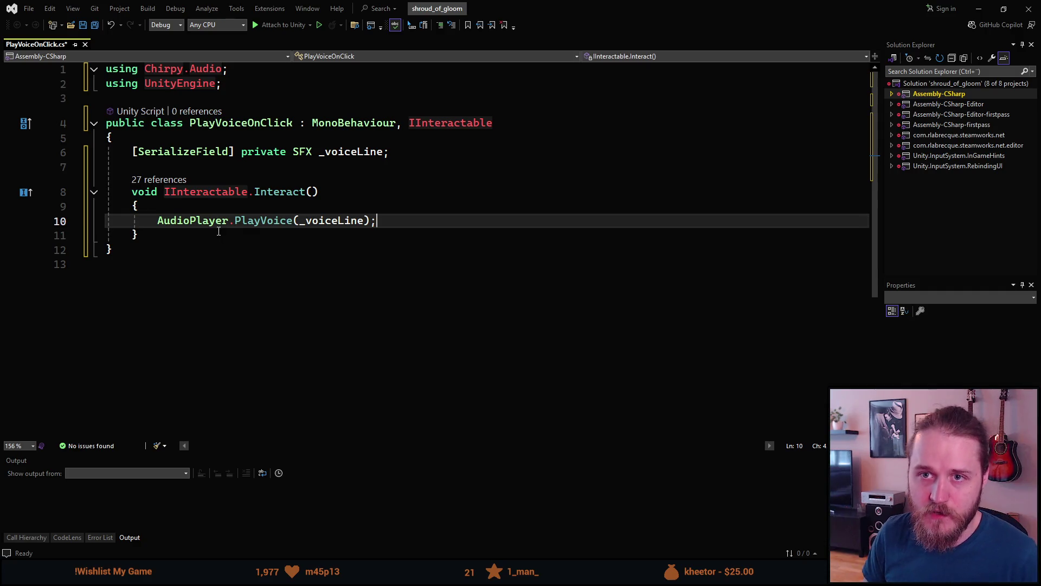
- Save the script and return to the Unity editor
{"action": "key", "text": "ctrl+s"}
{"action": "left_click", "coordinate": [219, 231]}
{"action": "left_click", "coordinate": [230, 192]}
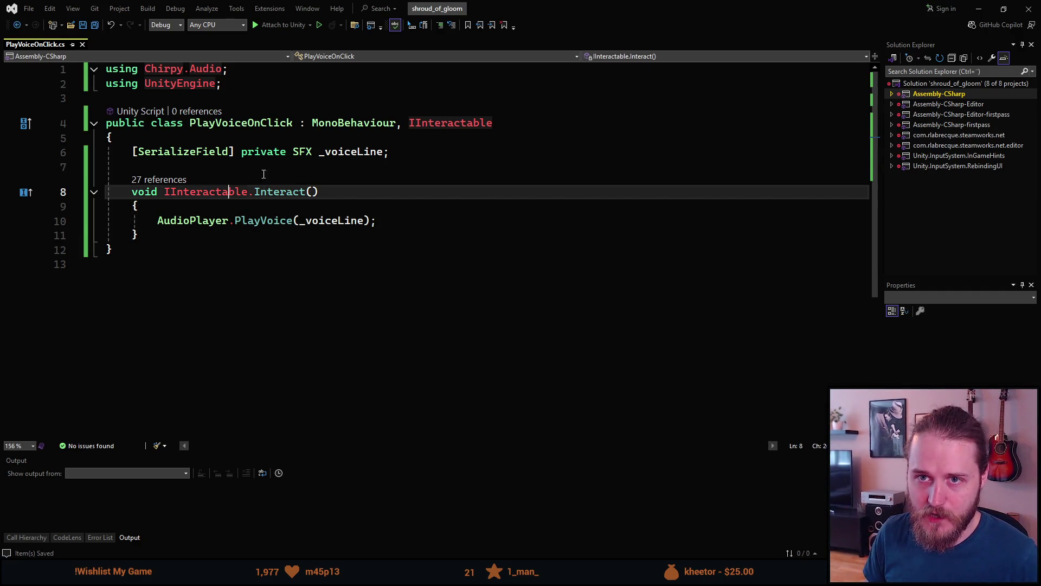
{"action": "left_click", "coordinate": [979, 9]}
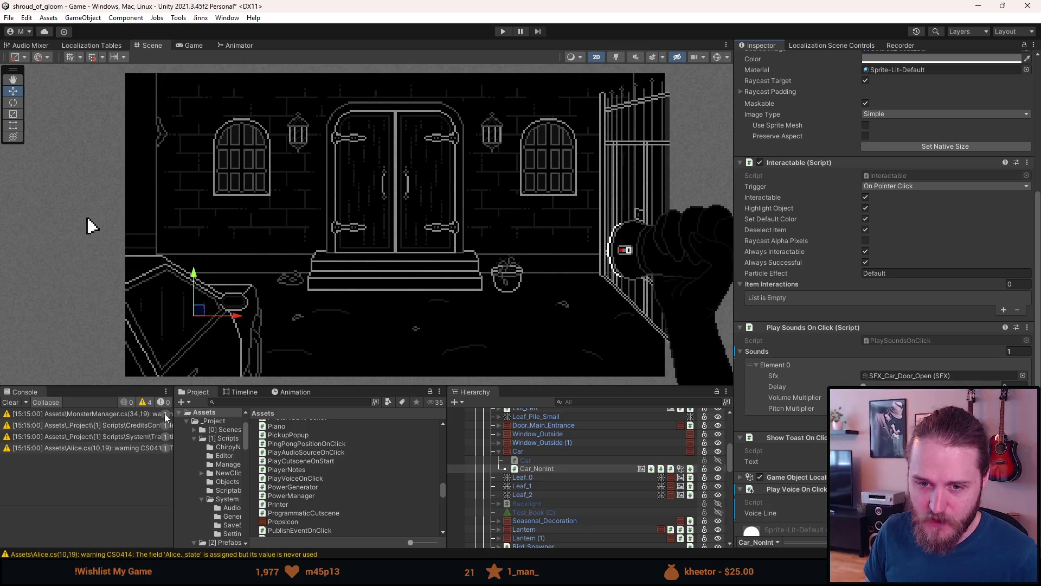
- Clear the console and assign a VOICE sound effect as Car_NonInt's Voice Line
{"action": "left_click", "coordinate": [11, 402]}
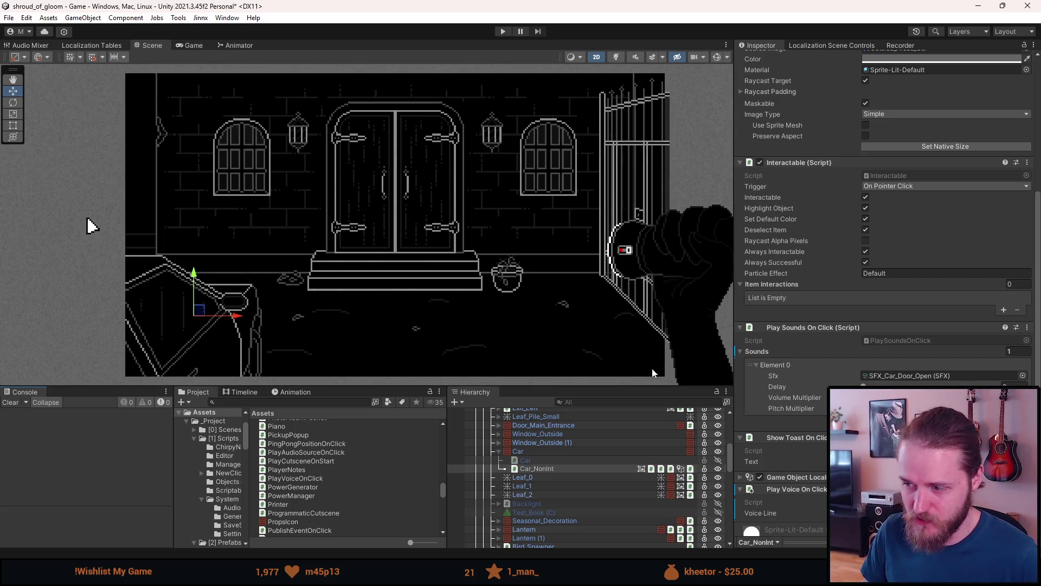
{"action": "scroll", "coordinate": [783, 421], "scroll_direction": "down", "scroll_amount": 3}
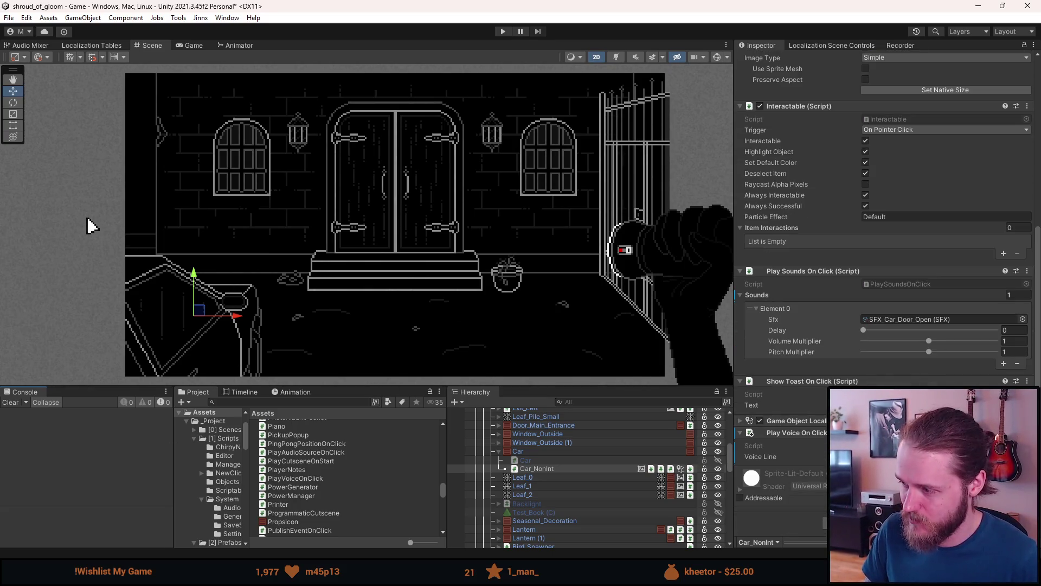
{"action": "left_click", "coordinate": [1023, 319]}
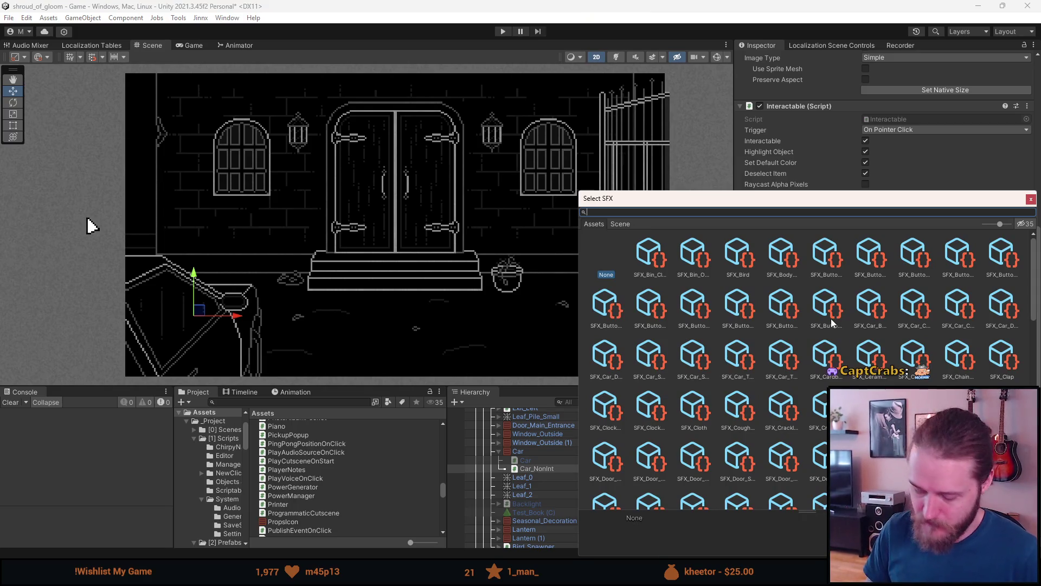
{"action": "type", "text": "oice"}
{"action": "left_click", "coordinate": [733, 263]}
{"action": "double_click", "coordinate": [732, 264]}
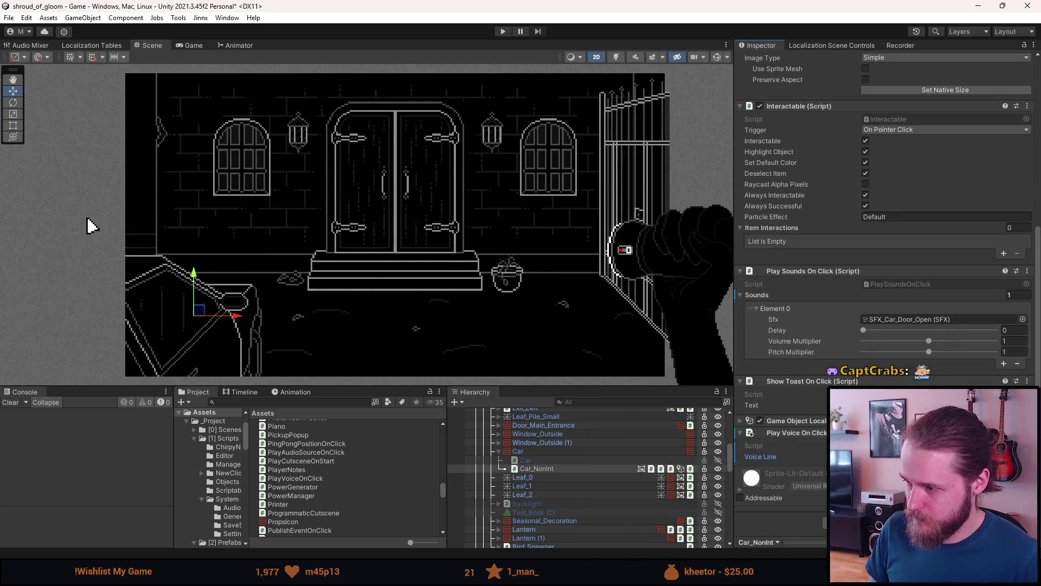
- Disable Outside_Entrance, enable Outside_Car, and select its Ignition (2) object
{"action": "left_click", "coordinate": [499, 451]}
{"action": "scroll", "coordinate": [556, 482], "scroll_direction": "up", "scroll_amount": 1}
{"action": "scroll", "coordinate": [556, 482], "scroll_direction": "up", "scroll_amount": 5}
{"action": "scroll", "coordinate": [525, 492], "scroll_direction": "down", "scroll_amount": 2}
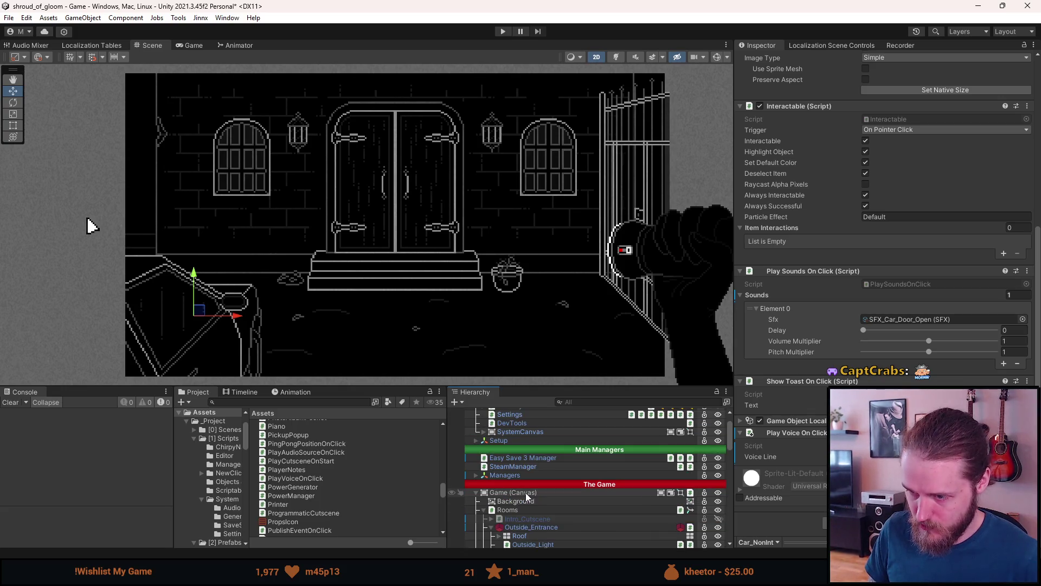
{"action": "left_click", "coordinate": [492, 527]}
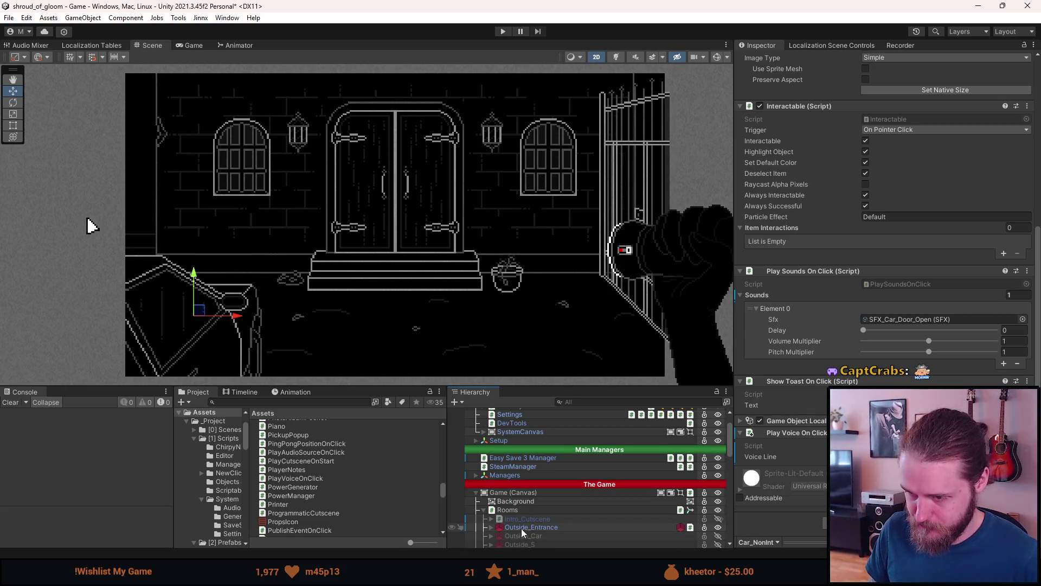
{"action": "left_click", "coordinate": [521, 535]}
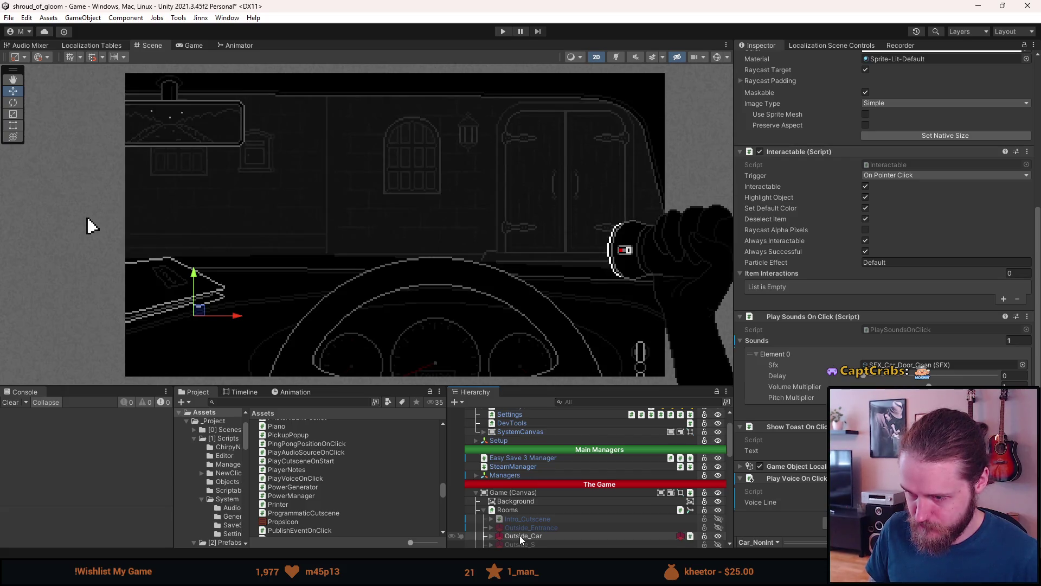
{"action": "left_click", "coordinate": [491, 535]}
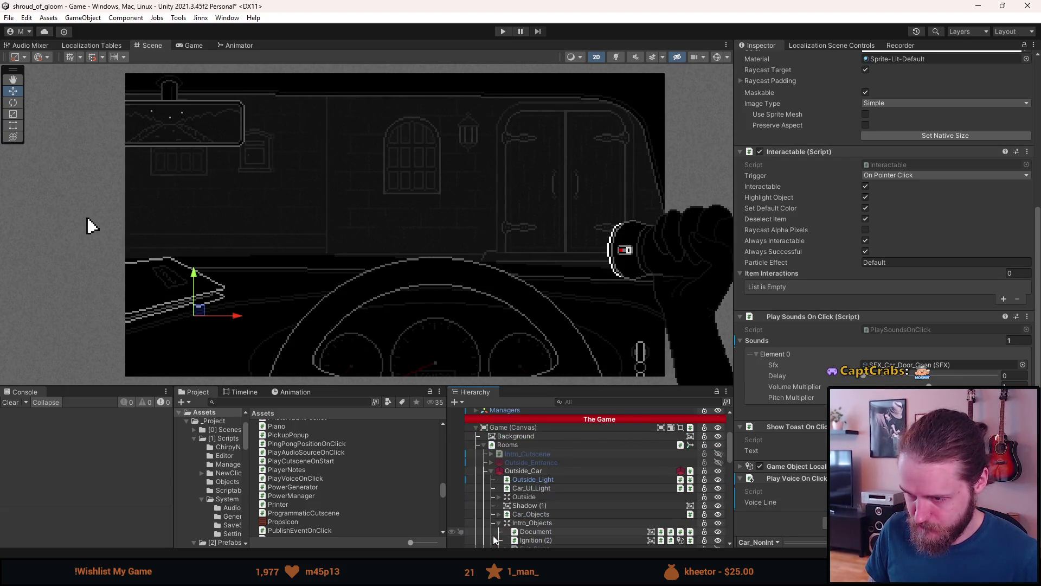
{"action": "left_click", "coordinate": [525, 532]}
{"action": "left_click", "coordinate": [529, 541]}
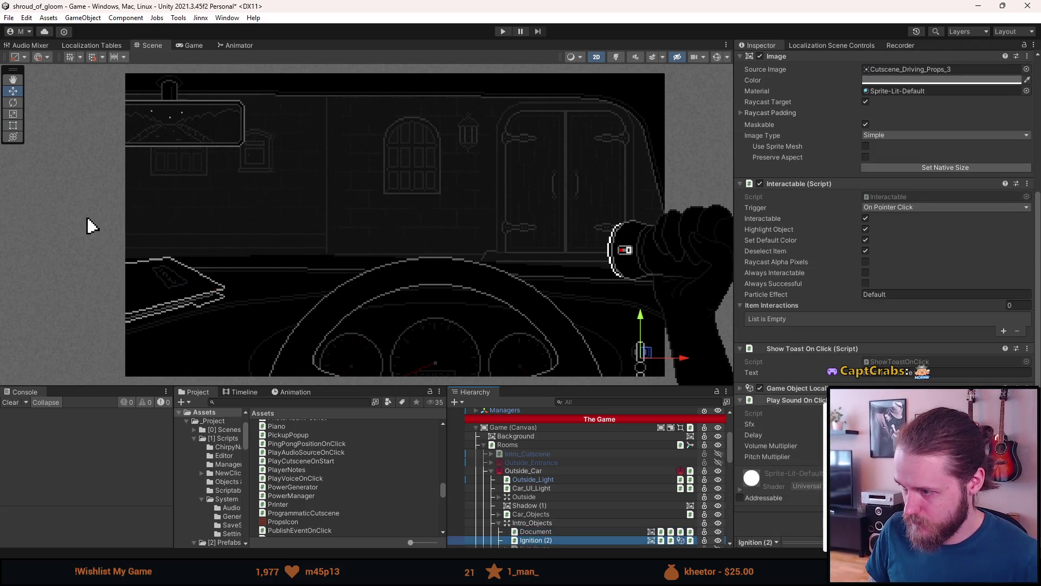
{"action": "left_click", "coordinate": [89, 225]}
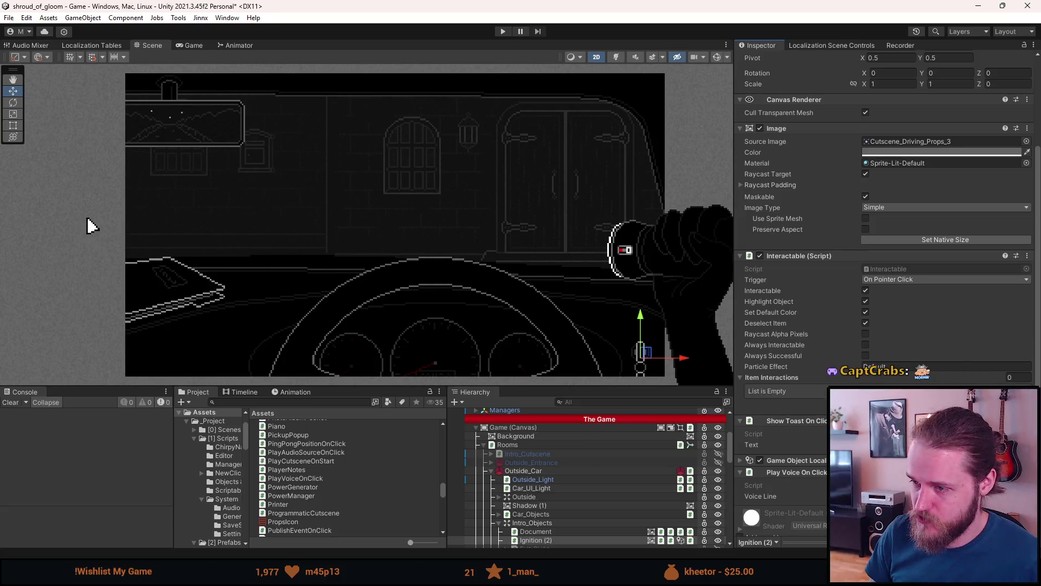
- Assign a VOICE clip as Ignition (2)'s Voice Line
{"action": "type", "text": "voice"}
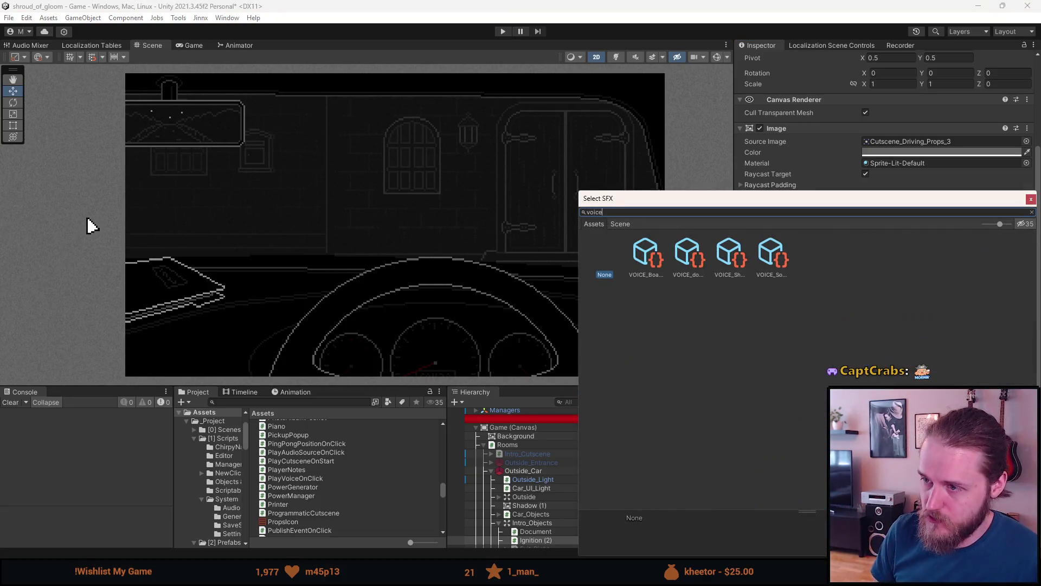
{"action": "left_click", "coordinate": [734, 260]}
{"action": "double_click", "coordinate": [734, 260]}
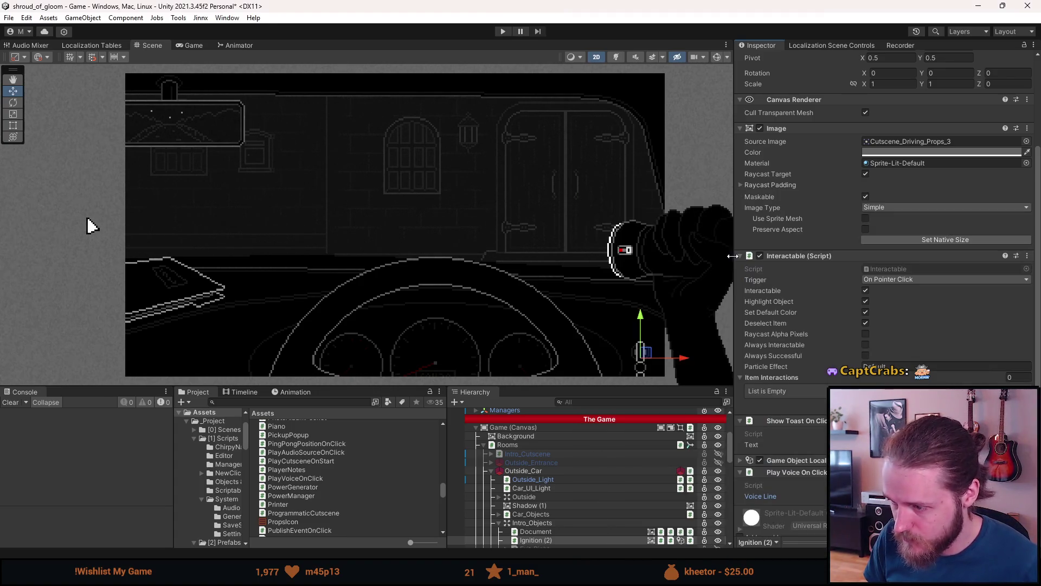
- Replace Exit_Right (1)'s Play Sound On Click with a VOICE voice line, then collapse and select Outside_Car
{"action": "scroll", "coordinate": [525, 536], "scroll_direction": "down", "scroll_amount": 3}
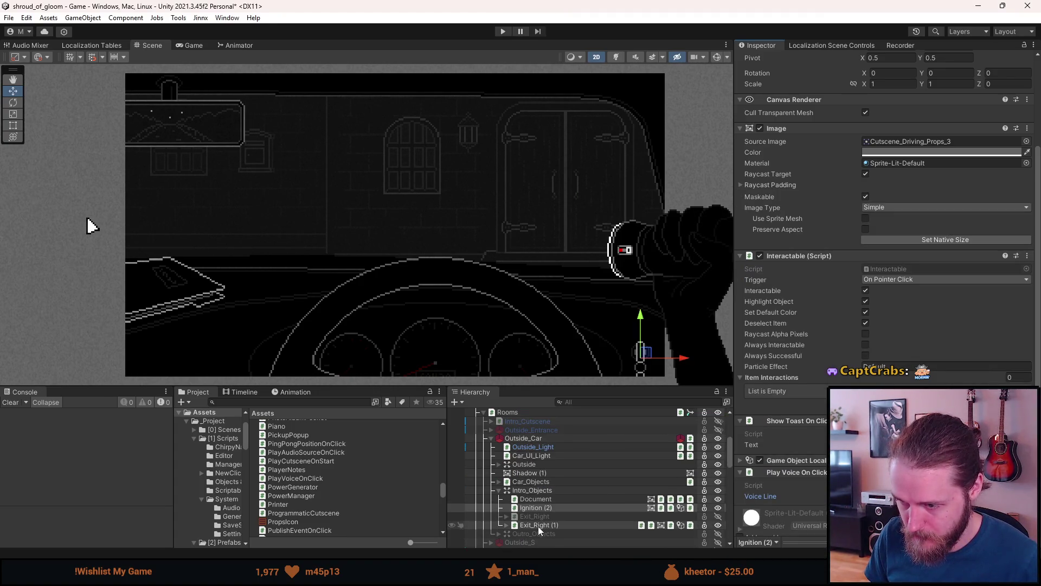
{"action": "left_click", "coordinate": [537, 525]}
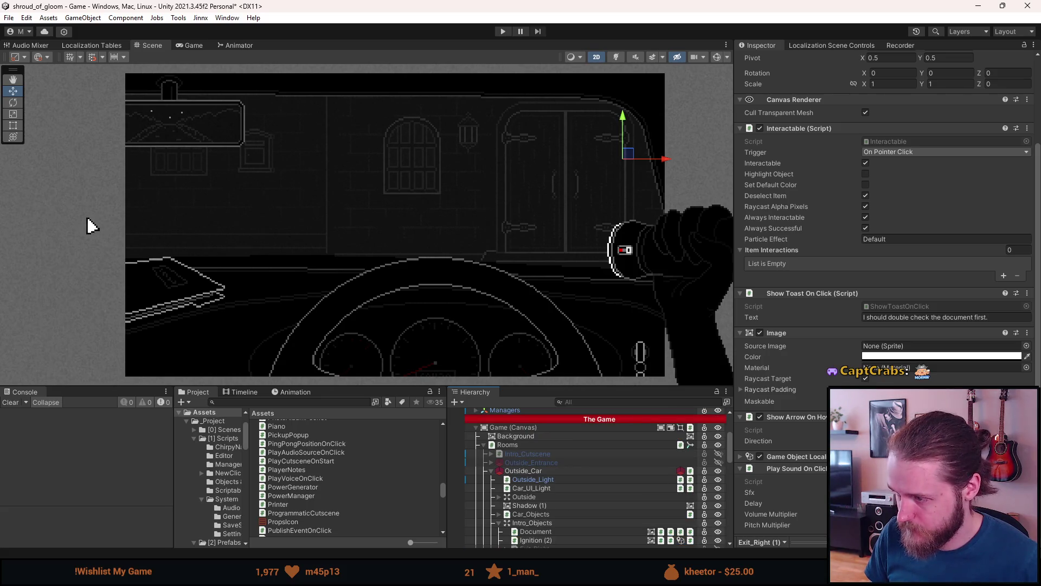
{"action": "right_click", "coordinate": [888, 468]}
{"action": "left_click", "coordinate": [937, 354]}
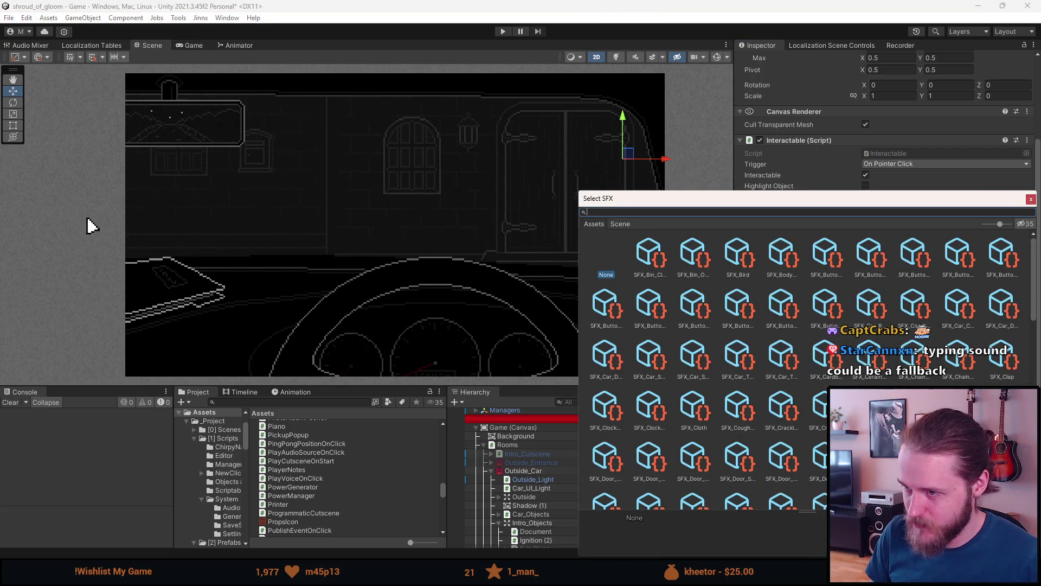
{"action": "type", "text": "voice"}
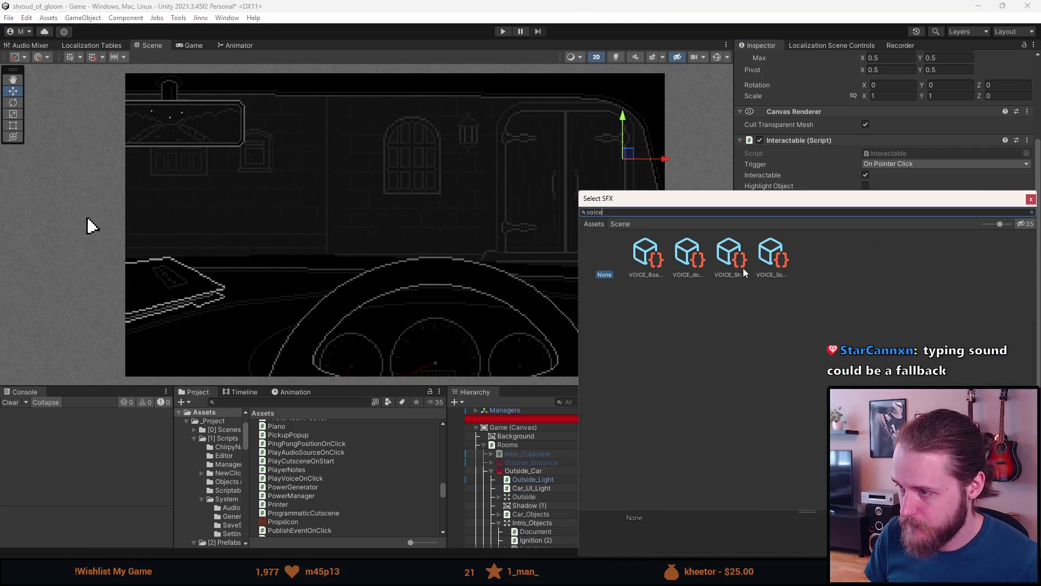
{"action": "left_click", "coordinate": [769, 259]}
{"action": "key", "text": "Return"}
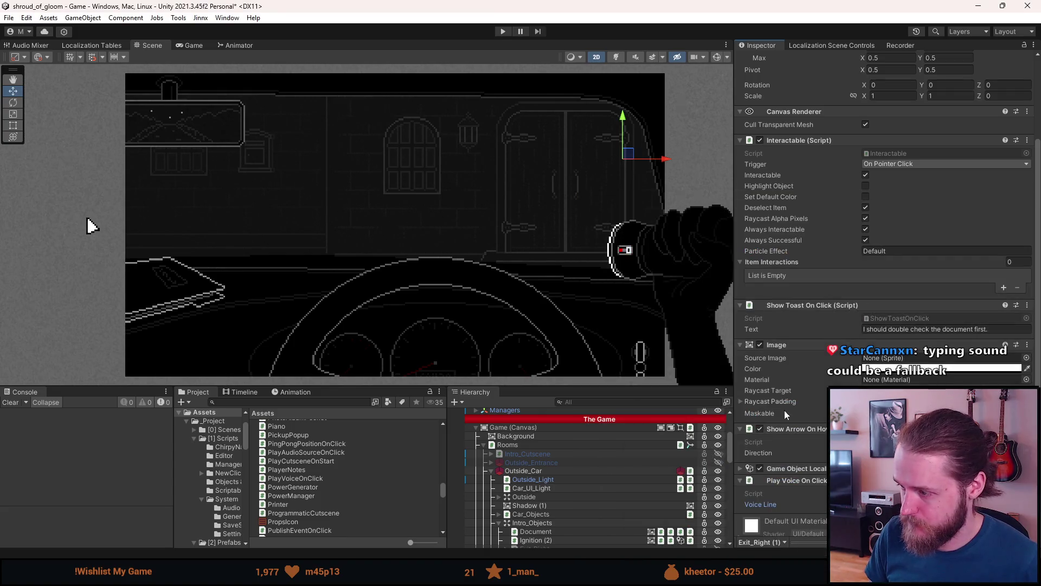
{"action": "left_click", "coordinate": [491, 470]}
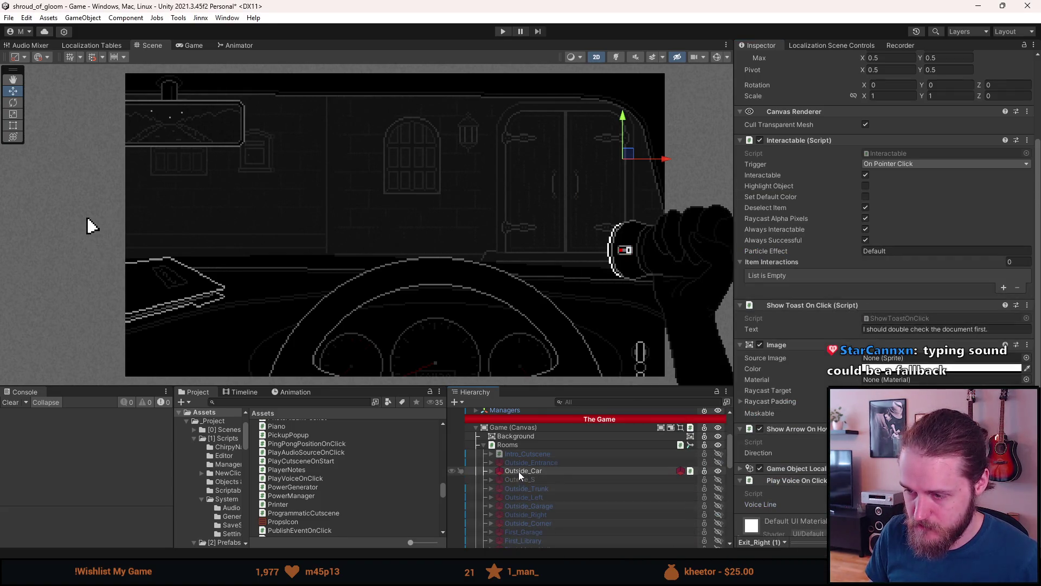
{"action": "left_click", "coordinate": [519, 470]}
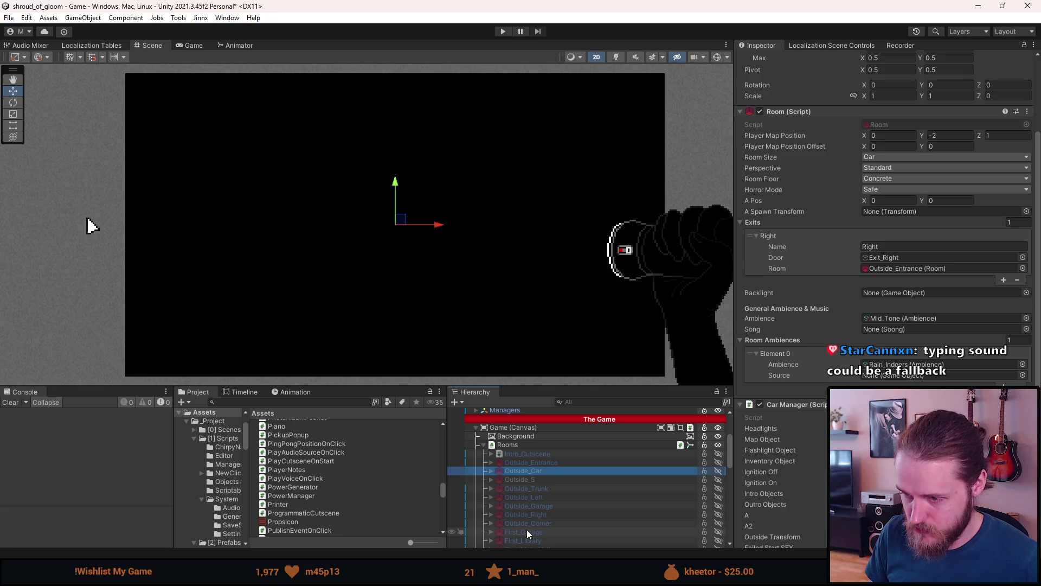
- Show First_Garage and select the Boards object under Door_Barred_Right
{"action": "scroll", "coordinate": [526, 529], "scroll_direction": "down", "scroll_amount": 3}
{"action": "key", "text": "a"}
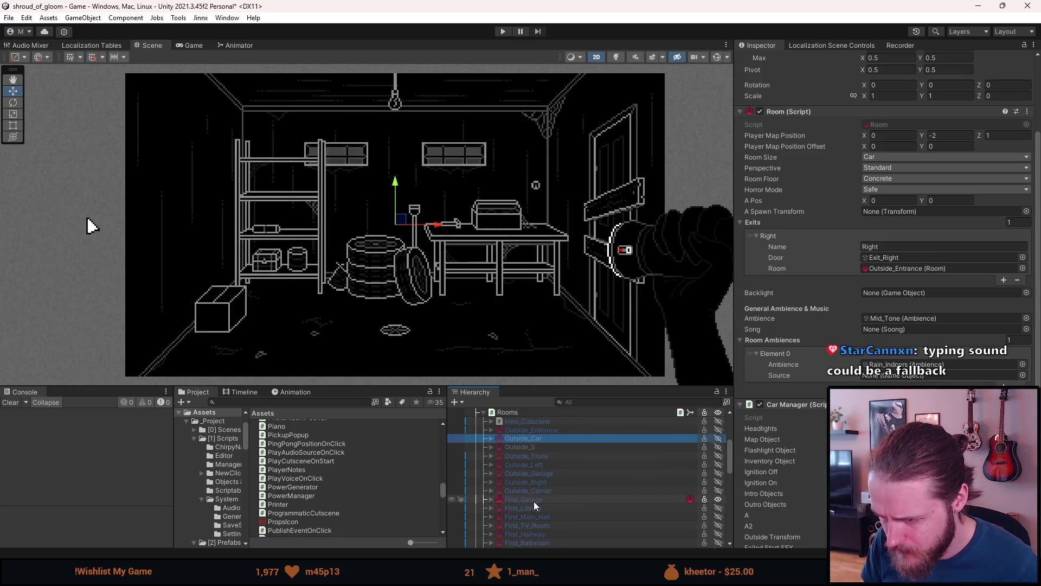
{"action": "left_click", "coordinate": [491, 499]}
{"action": "scroll", "coordinate": [538, 516], "scroll_direction": "down", "scroll_amount": 5}
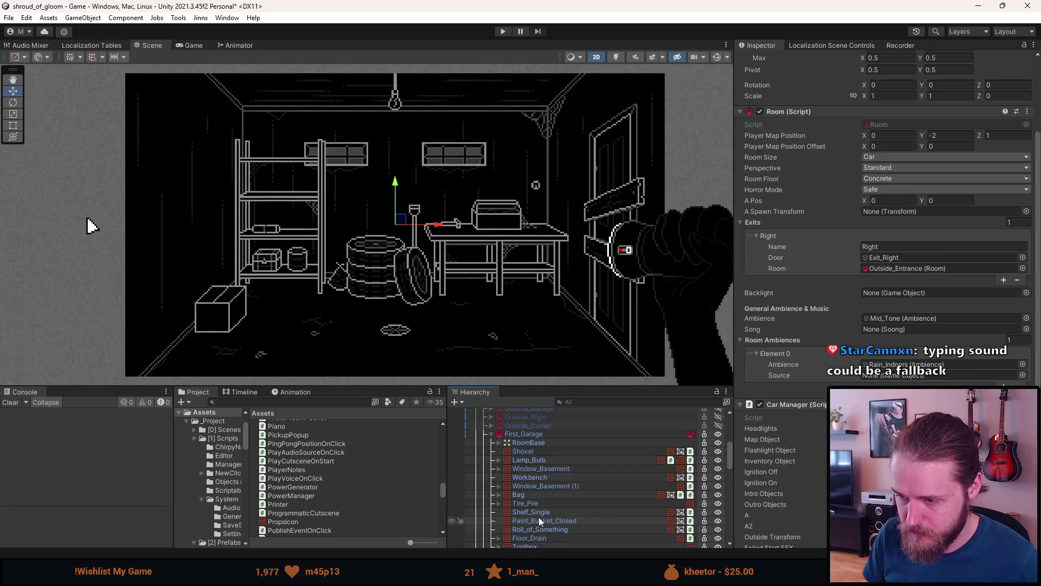
{"action": "scroll", "coordinate": [538, 516], "scroll_direction": "down", "scroll_amount": 3}
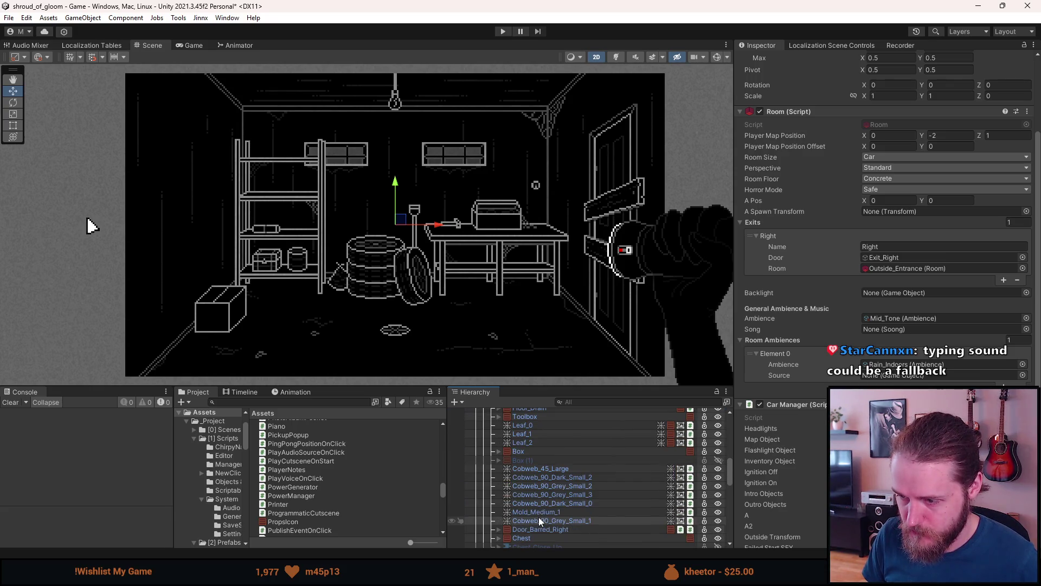
{"action": "scroll", "coordinate": [538, 516], "scroll_direction": "down", "scroll_amount": 2}
{"action": "scroll", "coordinate": [538, 516], "scroll_direction": "up", "scroll_amount": 2}
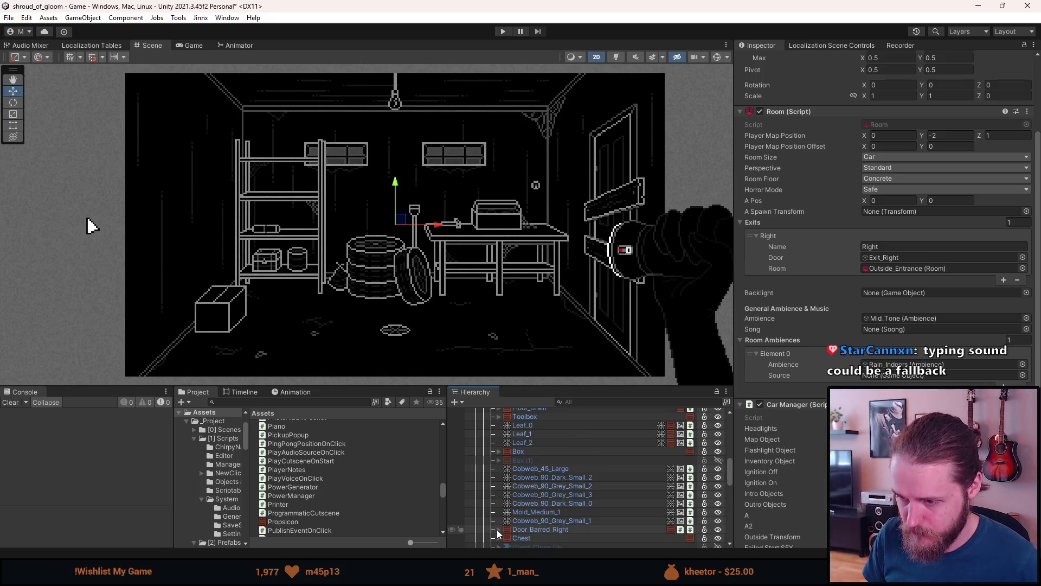
{"action": "left_click", "coordinate": [499, 529]}
{"action": "scroll", "coordinate": [534, 536], "scroll_direction": "down", "scroll_amount": 2}
{"action": "scroll", "coordinate": [539, 528], "scroll_direction": "down", "scroll_amount": 2}
{"action": "left_click", "coordinate": [539, 515]}
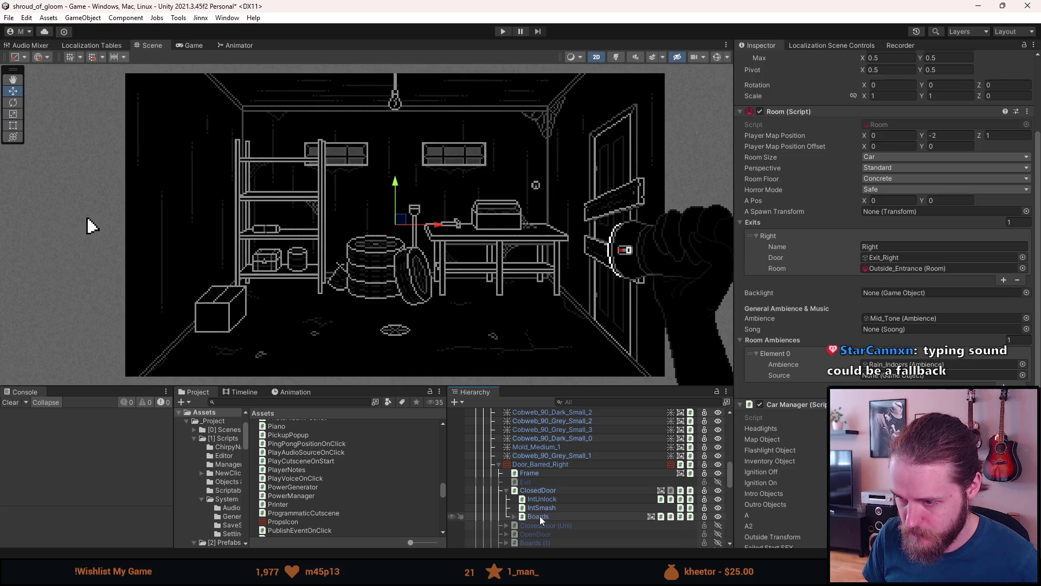
- Swap Boards' Play Sound On Click for Play Voice On Click with a VOICE clip
{"action": "scroll", "coordinate": [883, 271], "scroll_direction": "down", "scroll_amount": 3}
{"action": "right_click", "coordinate": [818, 401]}
{"action": "left_click", "coordinate": [861, 288]}
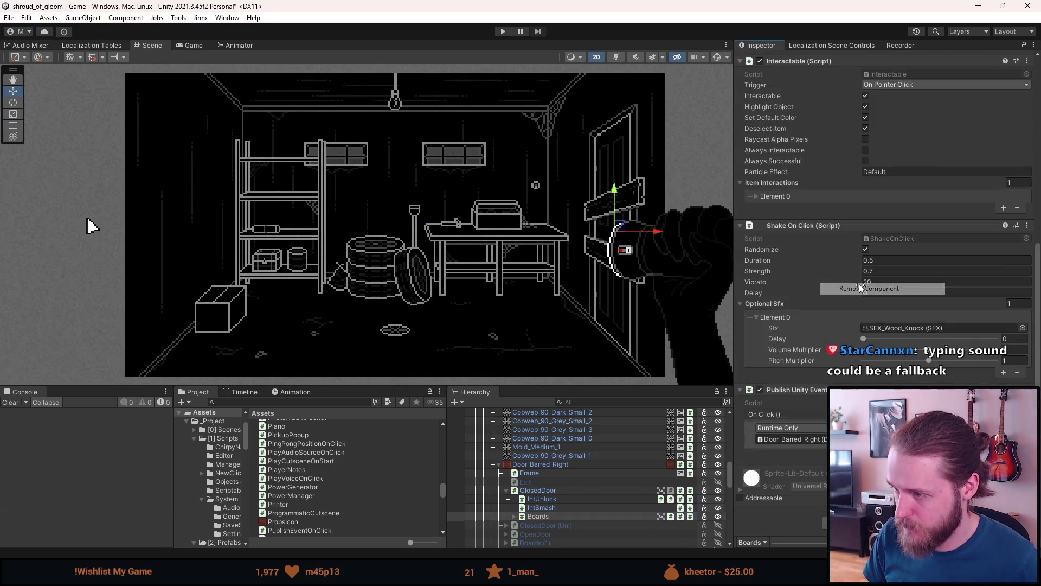
{"action": "key", "text": "ctrl+z"}
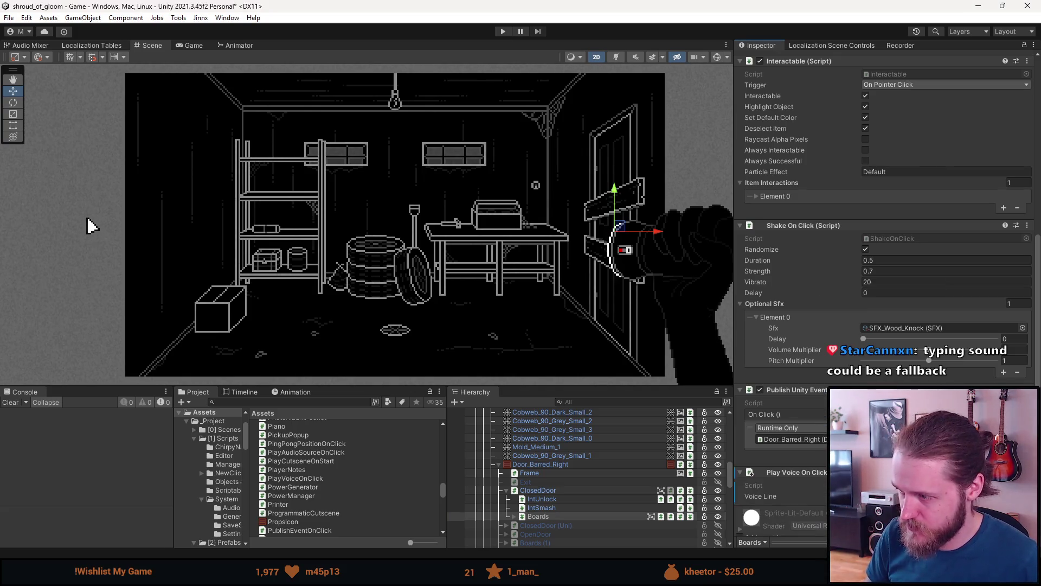
{"action": "left_click", "coordinate": [1023, 495]}
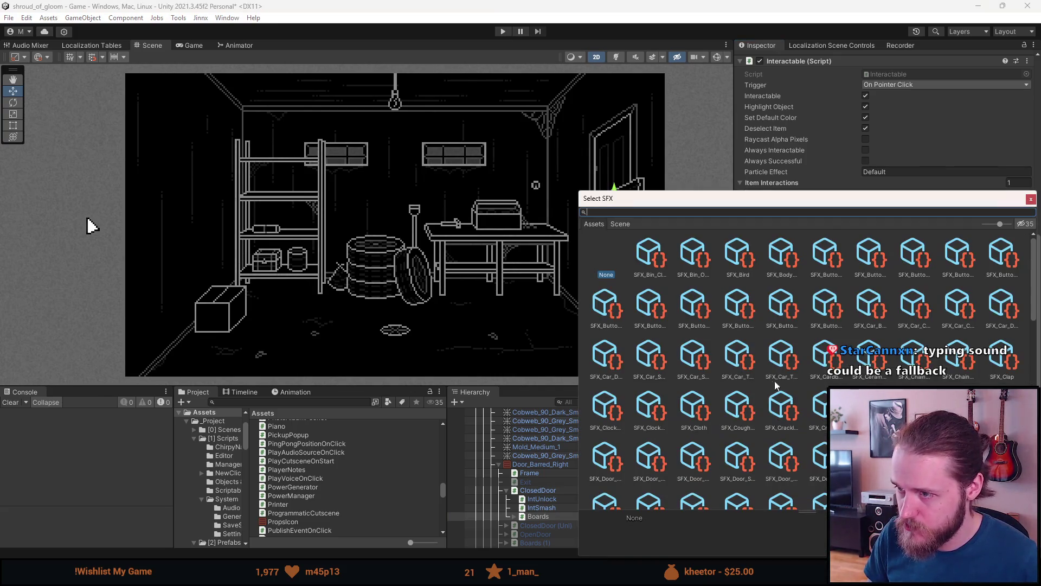
{"action": "type", "text": "voice"}
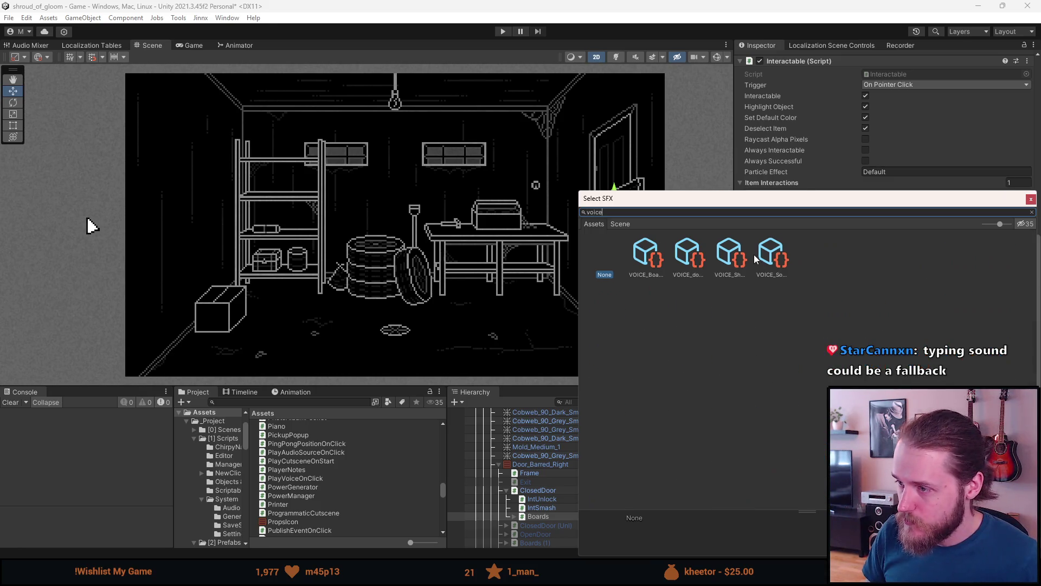
{"action": "double_click", "coordinate": [657, 258]}
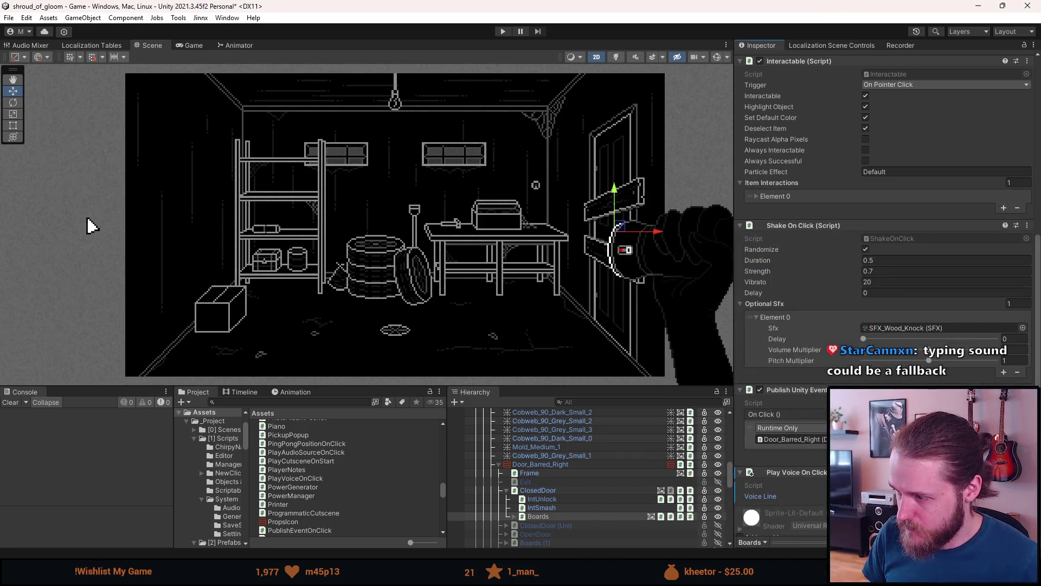
- Collapse Door_Barred_Right and select the combination lock's Dial (3)
{"action": "scroll", "coordinate": [884, 244], "scroll_direction": "down", "scroll_amount": 2}
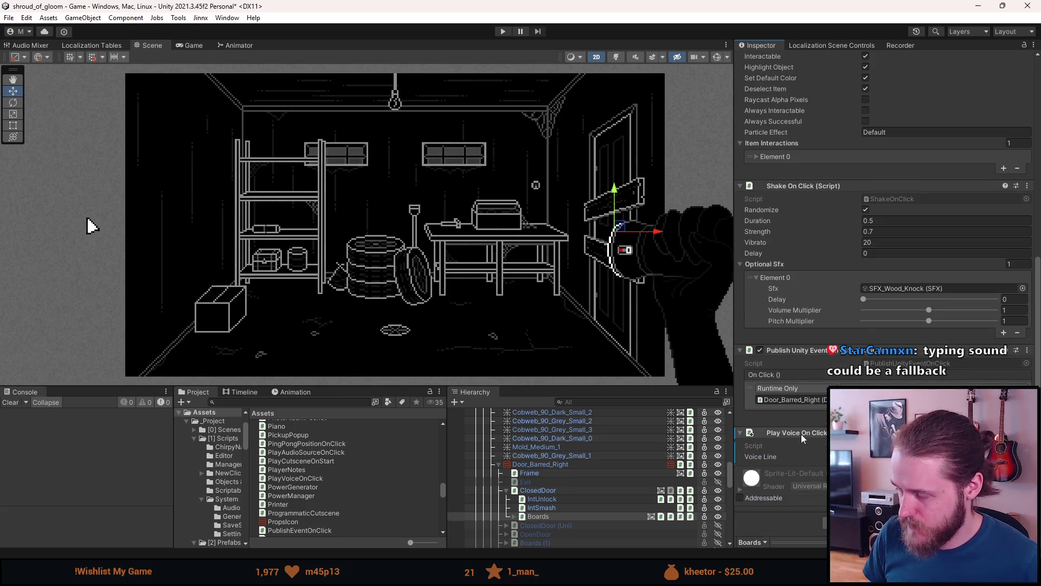
{"action": "left_click", "coordinate": [498, 464]}
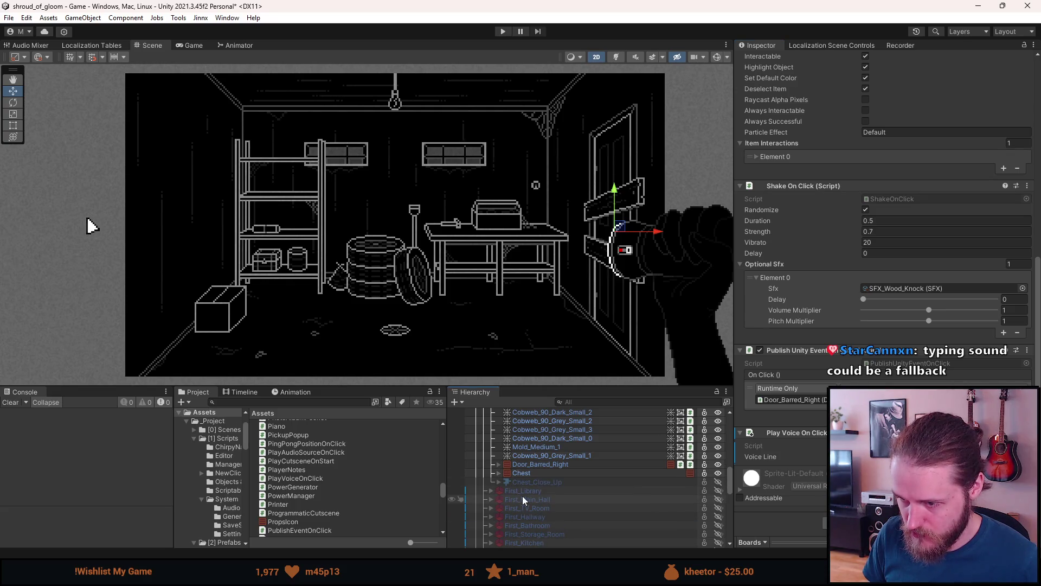
{"action": "scroll", "coordinate": [529, 486], "scroll_direction": "down", "scroll_amount": 5}
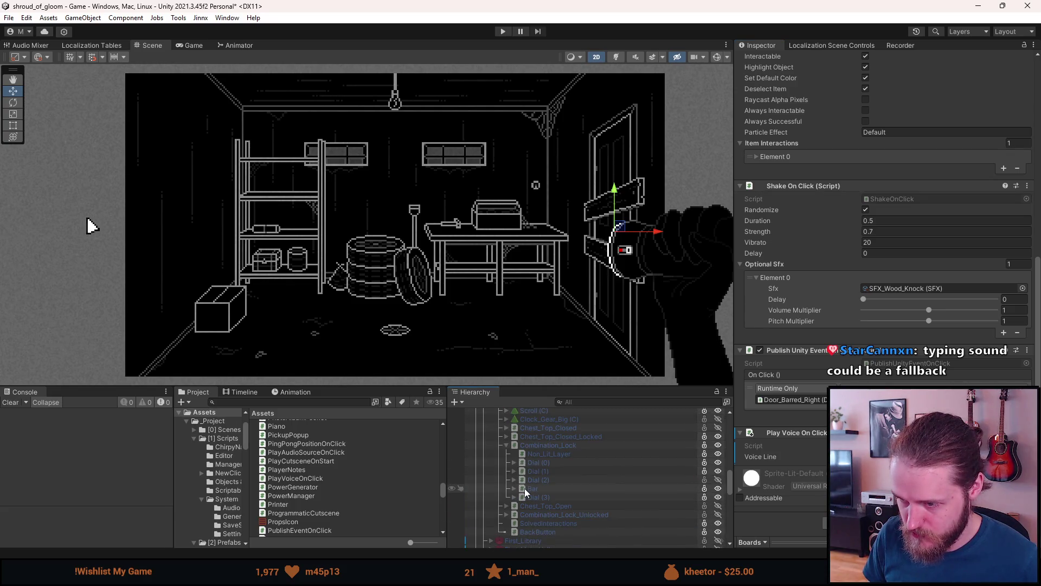
{"action": "left_click", "coordinate": [544, 464]}
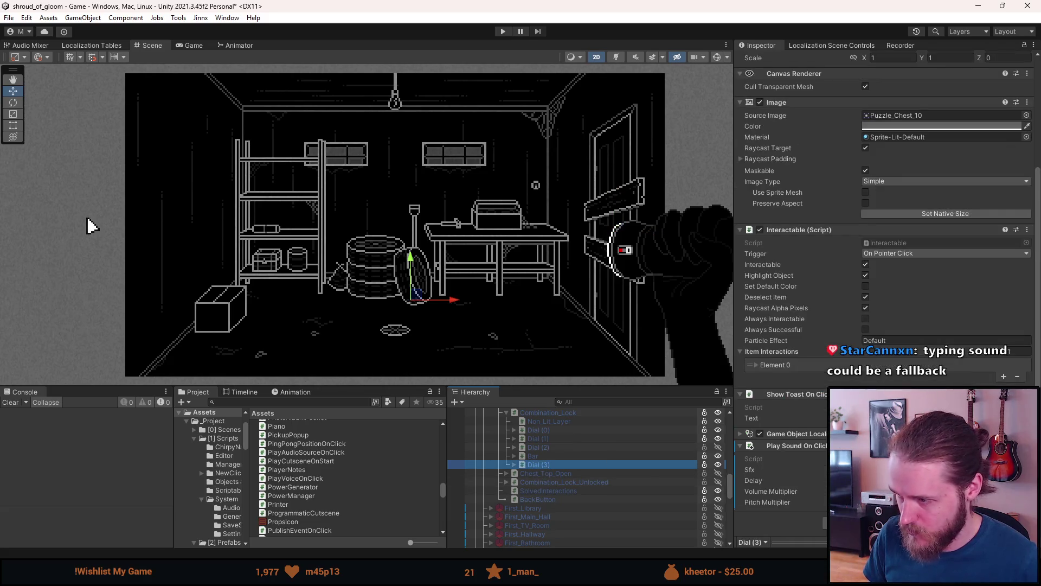
- Replace Dial (3)'s Play Sound On Click with a VOICE clip as its voice line
{"action": "right_click", "coordinate": [854, 280]}
{"action": "left_click", "coordinate": [903, 332]}
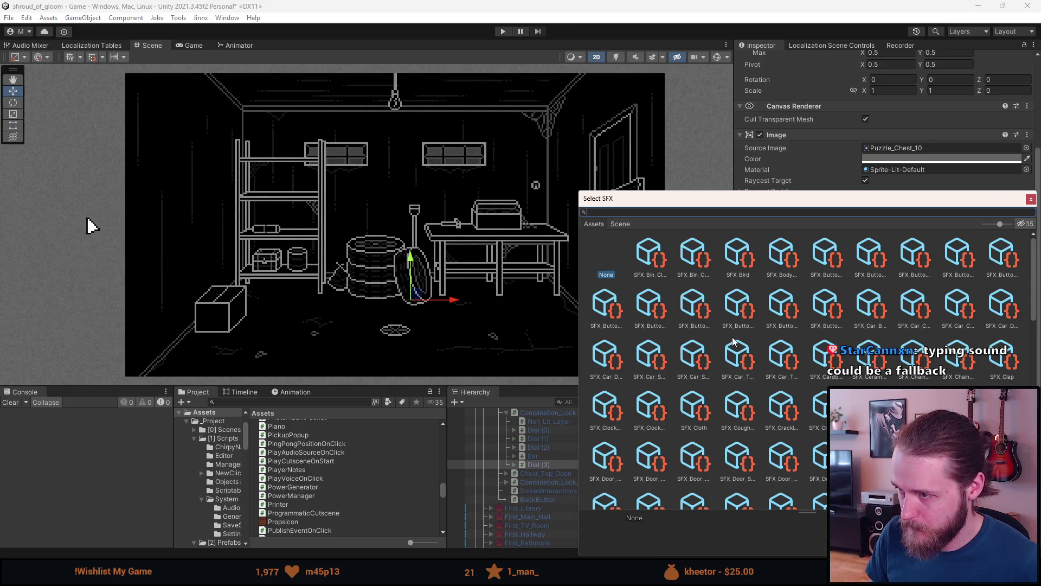
{"action": "type", "text": "voice"}
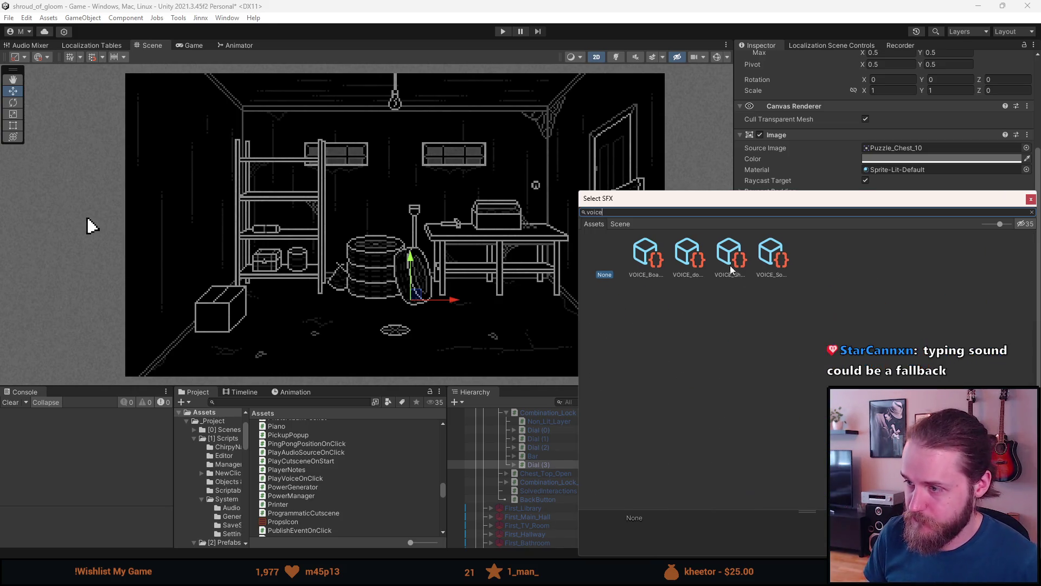
{"action": "double_click", "coordinate": [761, 260]}
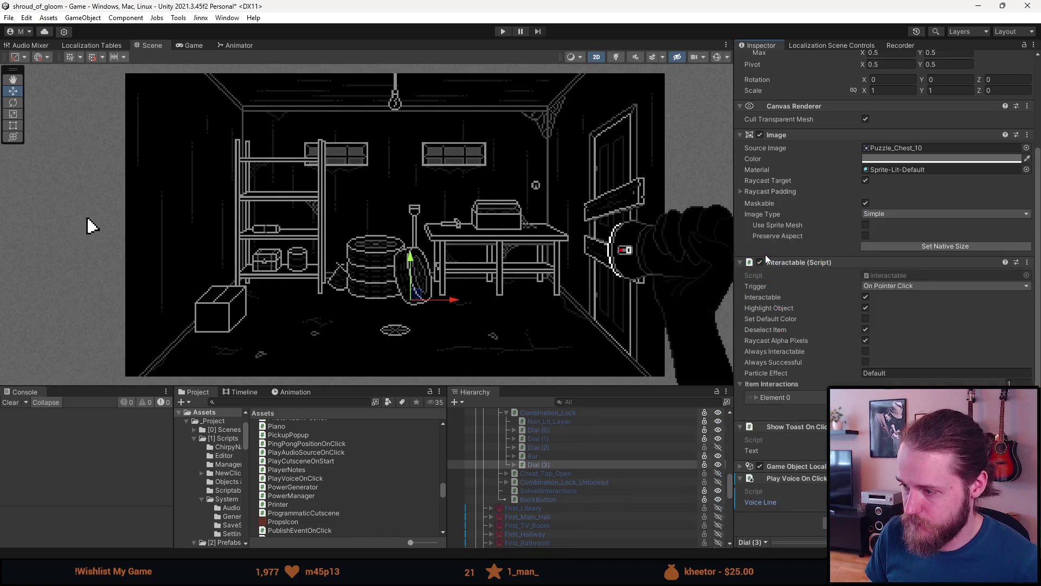
- Scroll up the Hierarchy and select the First_Garage room
{"action": "scroll", "coordinate": [503, 529], "scroll_direction": "up", "scroll_amount": 3}
{"action": "scroll", "coordinate": [503, 525], "scroll_direction": "up", "scroll_amount": 10}
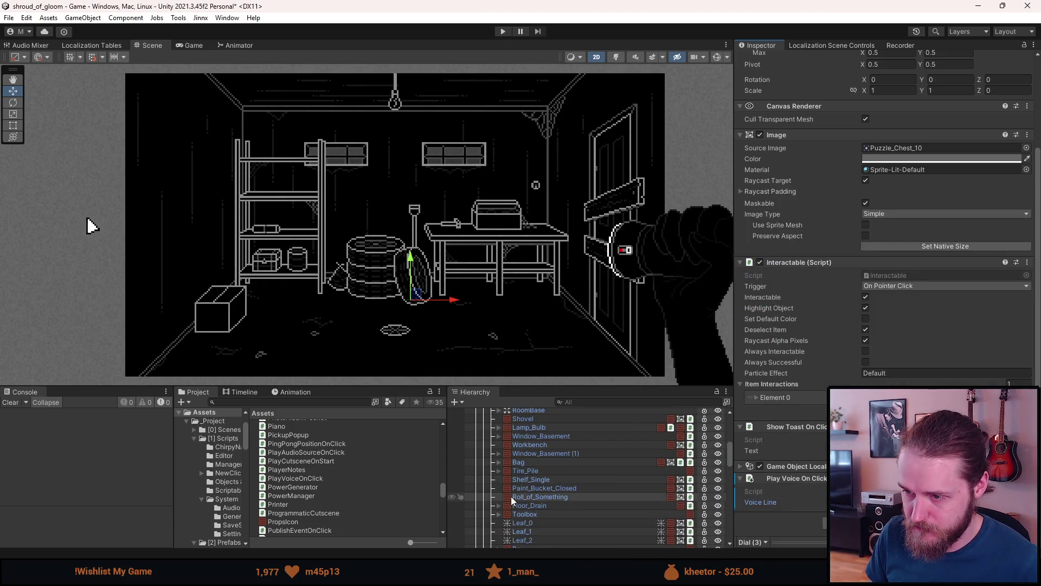
{"action": "left_click", "coordinate": [513, 435]}
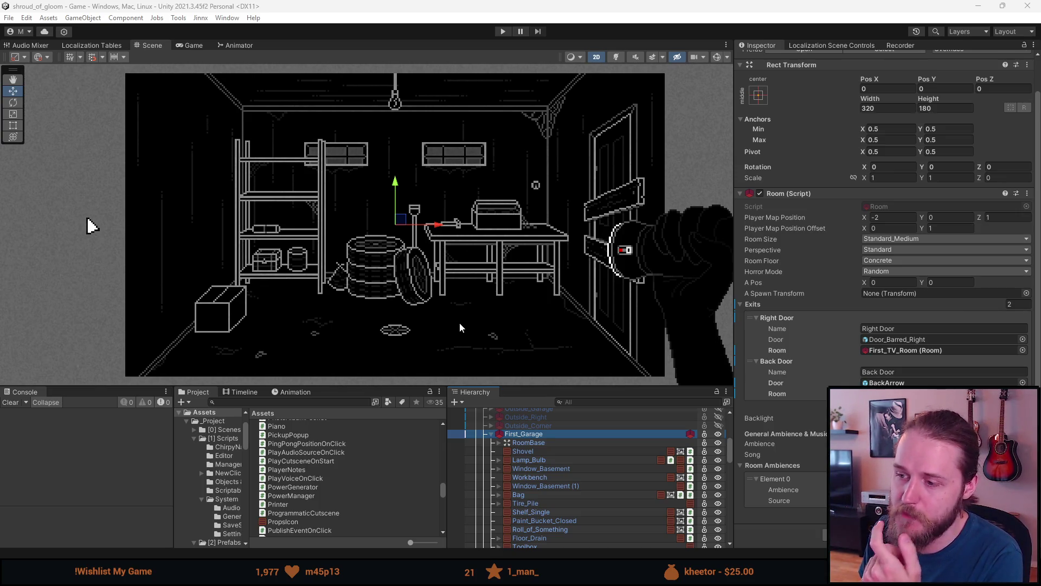
{"action": "scroll", "coordinate": [444, 346], "scroll_direction": "down", "scroll_amount": 2}
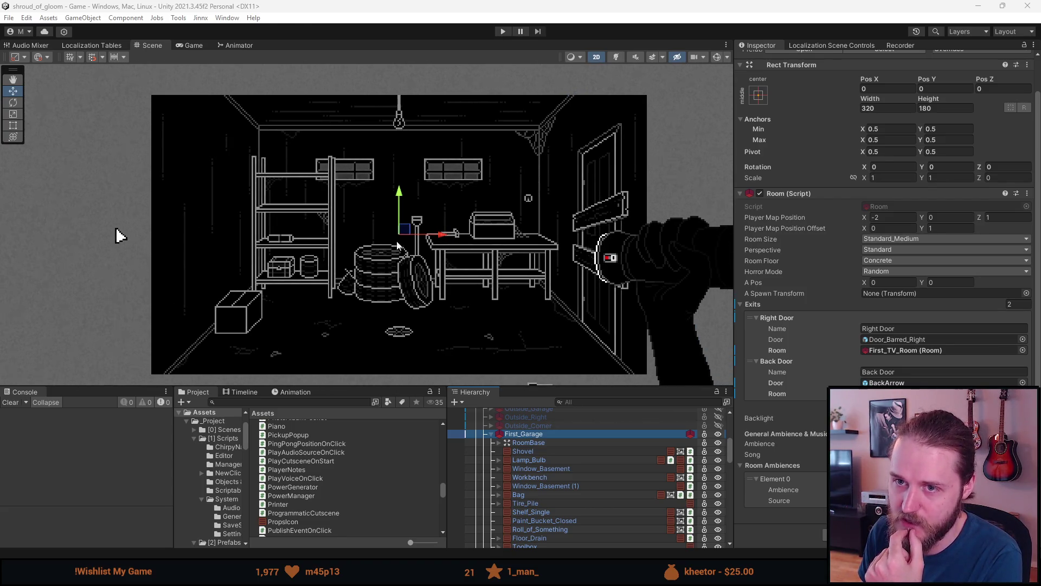
{"action": "scroll", "coordinate": [385, 343], "scroll_direction": "down", "scroll_amount": 2}
{"action": "scroll", "coordinate": [385, 343], "scroll_direction": "down", "scroll_amount": 2}
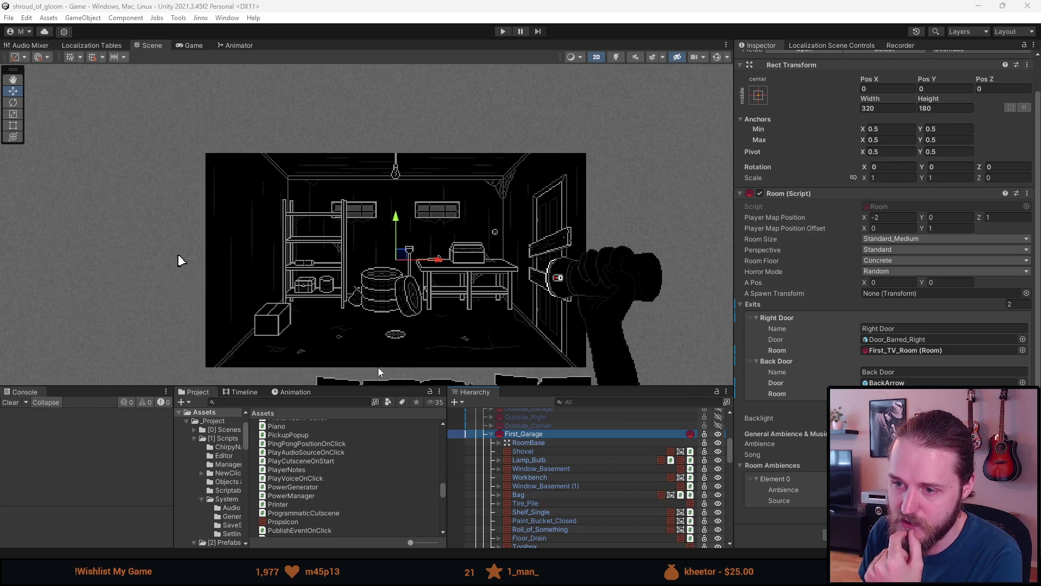
{"action": "scroll", "coordinate": [375, 368], "scroll_direction": "up", "scroll_amount": 3}
{"action": "scroll", "coordinate": [376, 372], "scroll_direction": "up", "scroll_amount": 1}
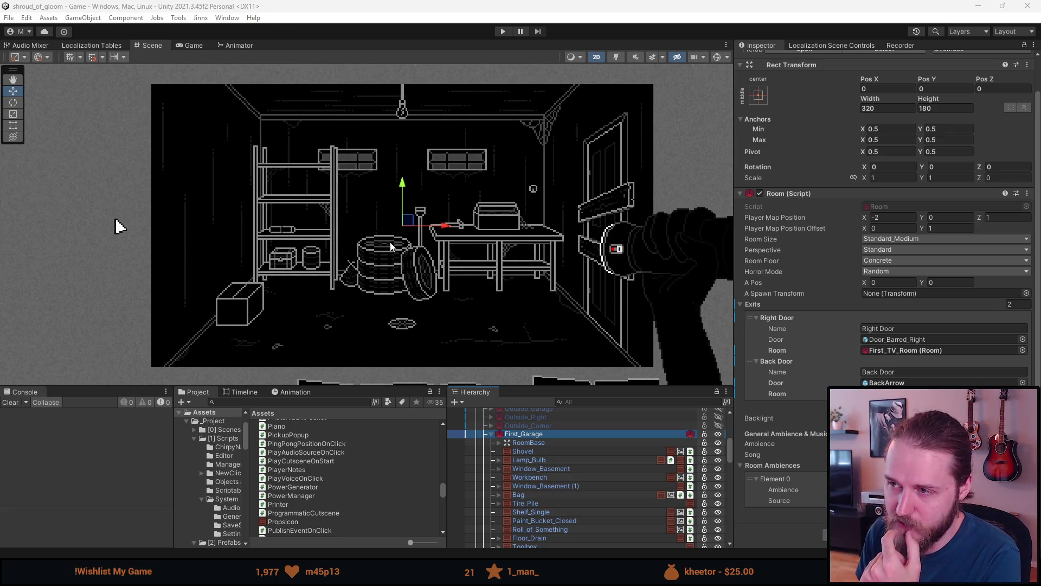
{"action": "scroll", "coordinate": [390, 245], "scroll_direction": "up", "scroll_amount": 3}
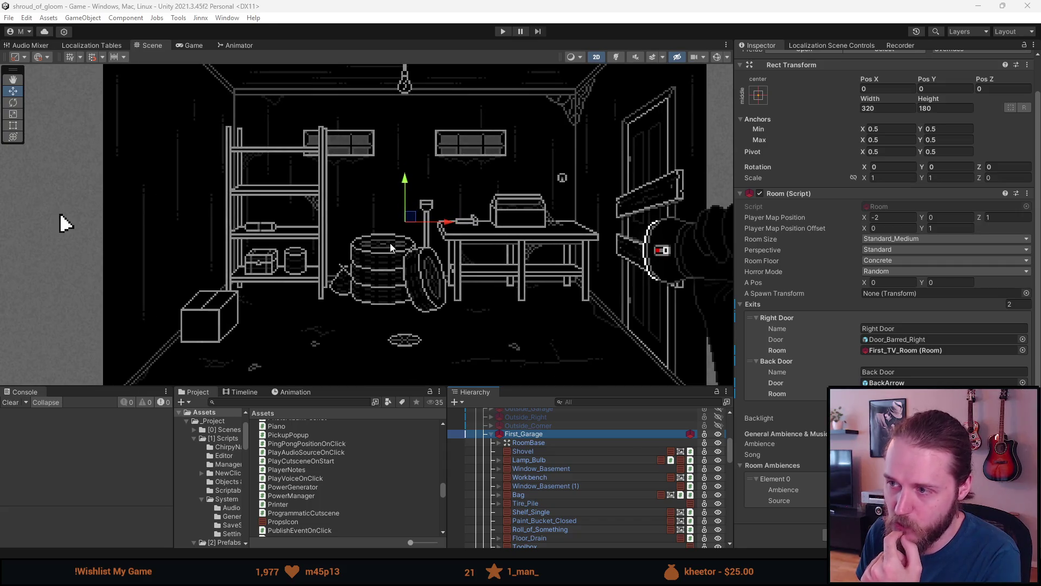
{"action": "scroll", "coordinate": [415, 246], "scroll_direction": "down", "scroll_amount": 1}
{"action": "scroll", "coordinate": [416, 247], "scroll_direction": "down", "scroll_amount": 2}
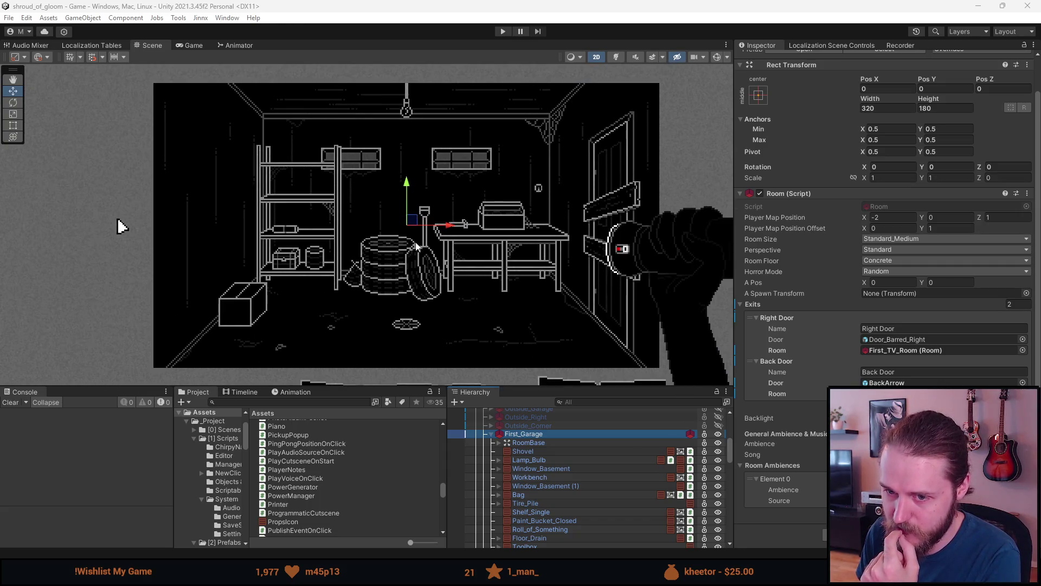
{"action": "scroll", "coordinate": [416, 246], "scroll_direction": "up", "scroll_amount": 3}
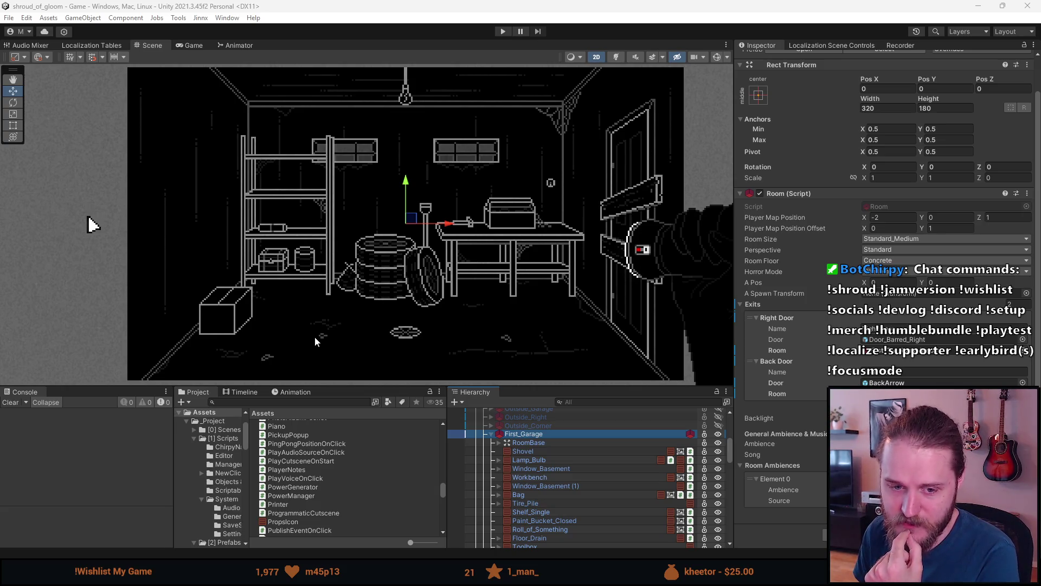
- Deactivate First_Garage, save the scene, and start Play mode with a maximized game view
{"action": "left_click", "coordinate": [492, 434]}
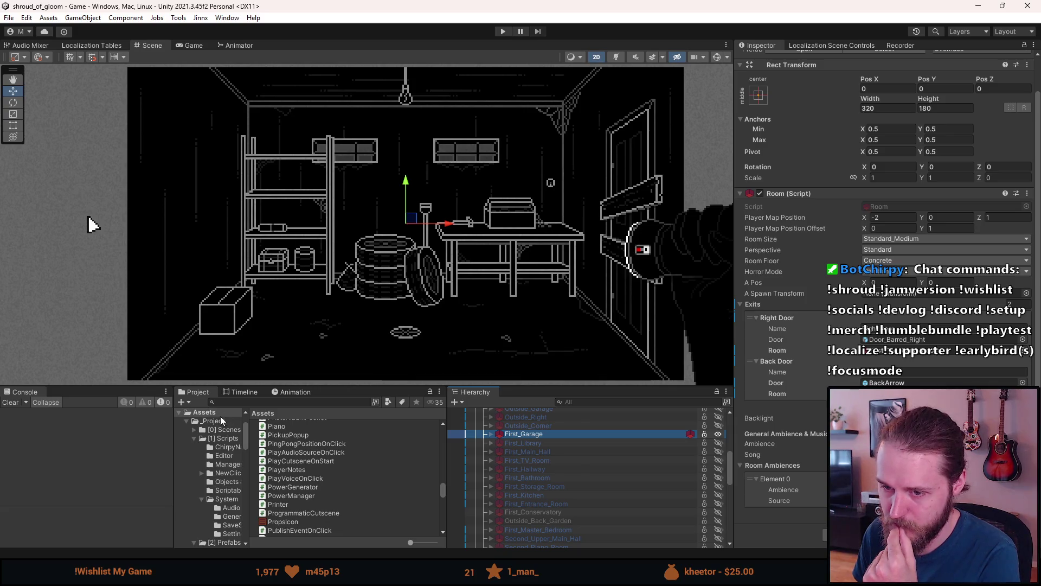
{"action": "left_click", "coordinate": [221, 420]}
{"action": "key", "text": "alt+shift+a"}
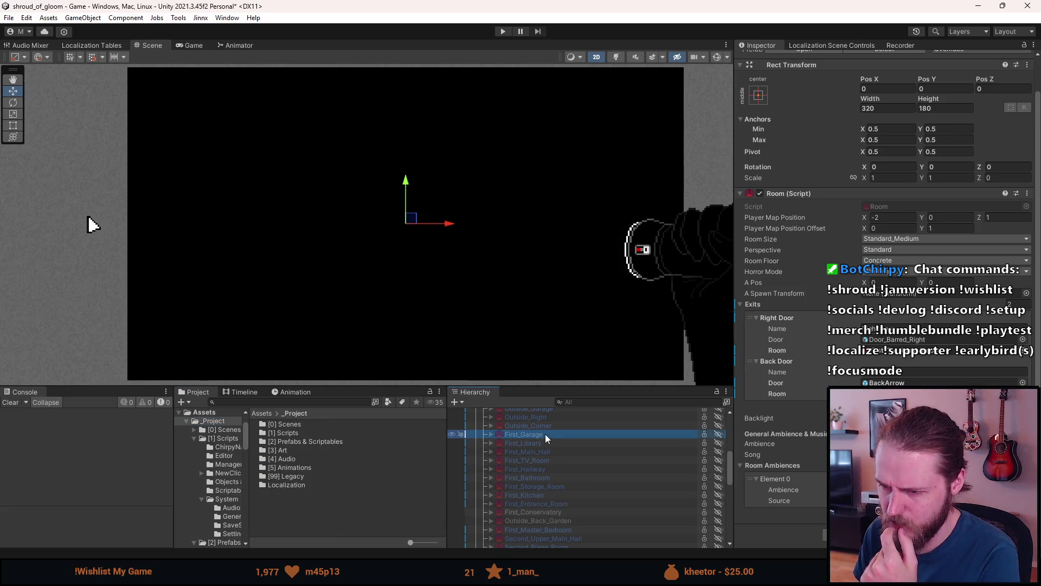
{"action": "key", "text": "ctrl+s"}
{"action": "left_click", "coordinate": [503, 31]}
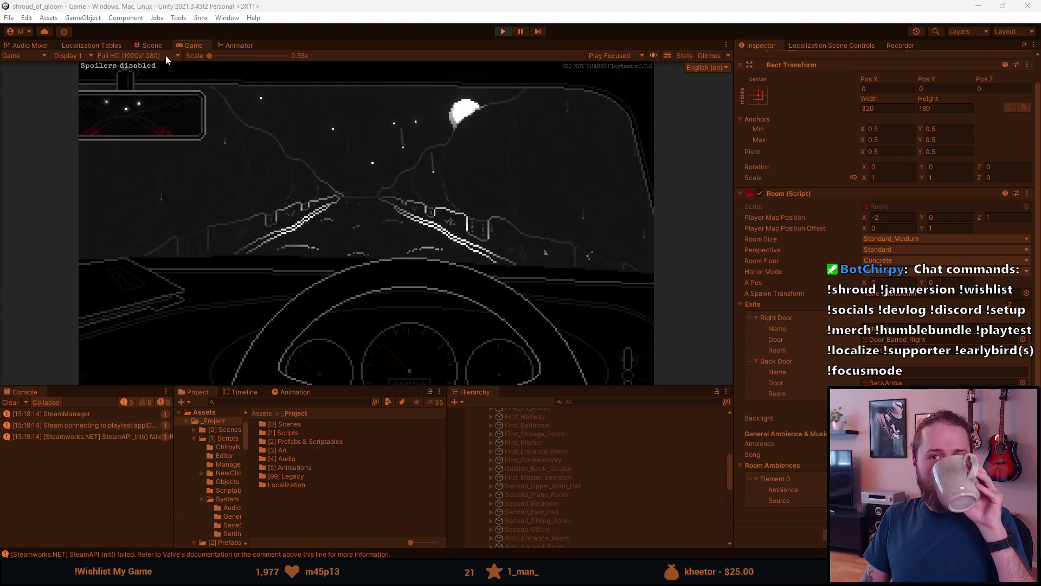
{"action": "double_click", "coordinate": [193, 44]}
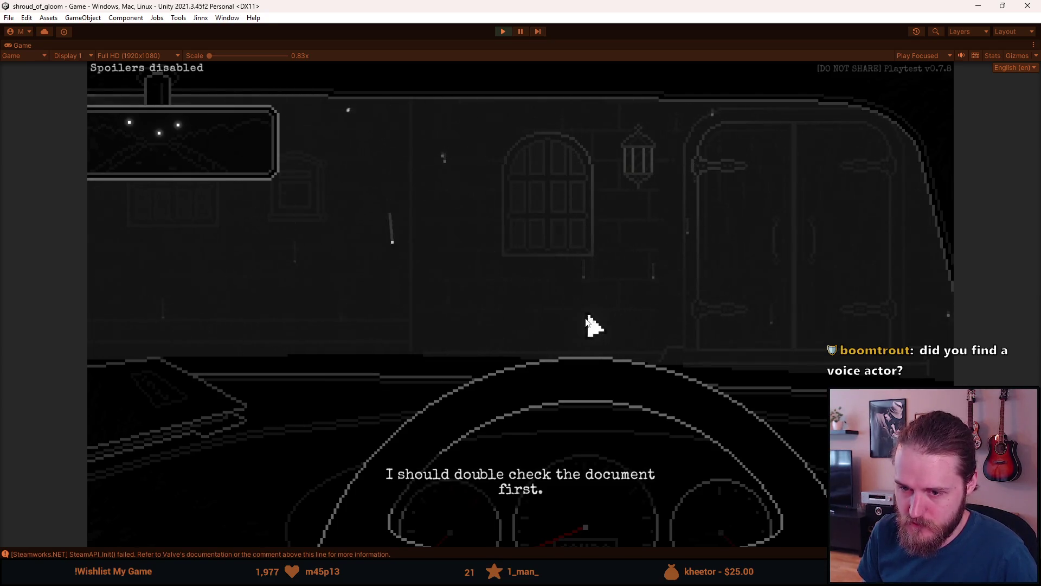
- Read the dashboard document, exit the car, and walk left along the manor into the garage
{"action": "left_click", "coordinate": [442, 479]}
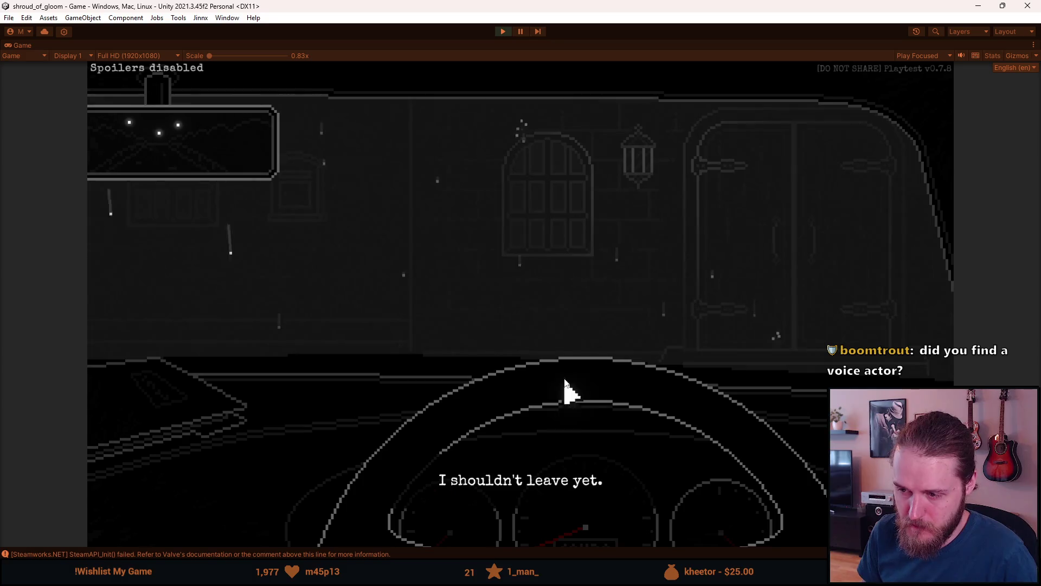
{"action": "left_click", "coordinate": [183, 414]}
{"action": "left_click", "coordinate": [851, 278]}
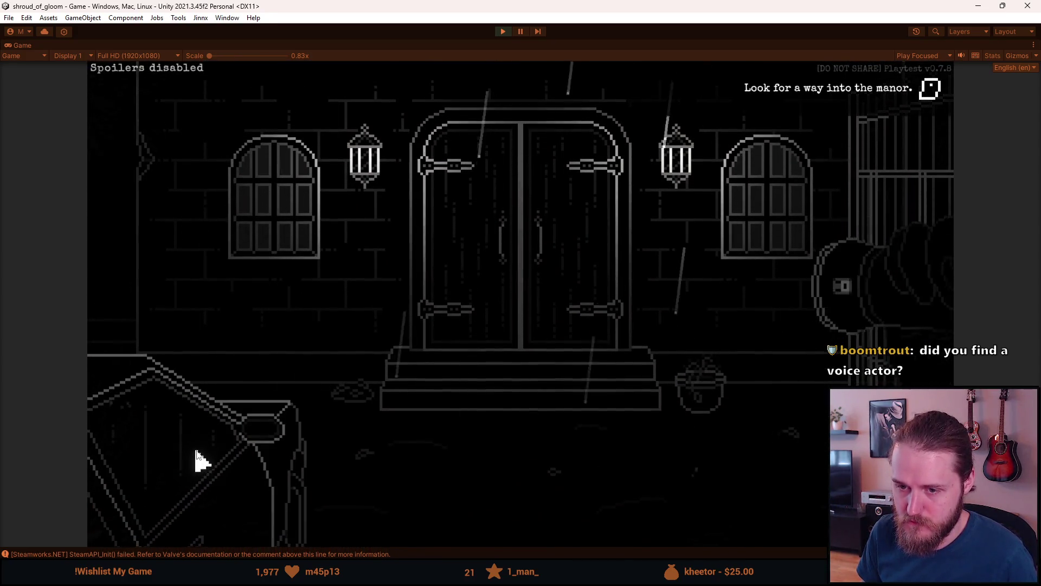
{"action": "left_click", "coordinate": [198, 458]}
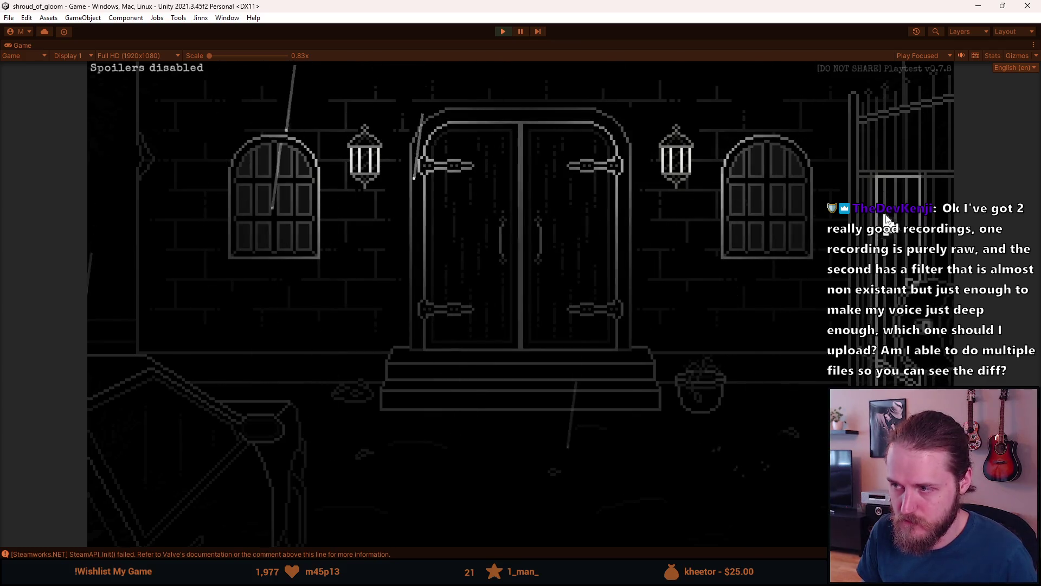
{"action": "left_click", "coordinate": [204, 445]}
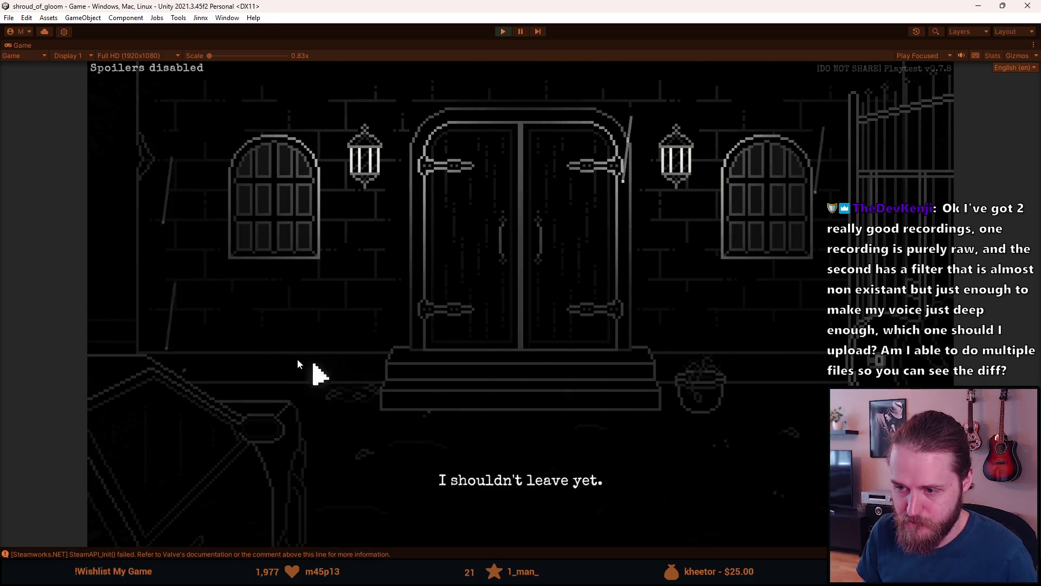
{"action": "left_click", "coordinate": [197, 325]}
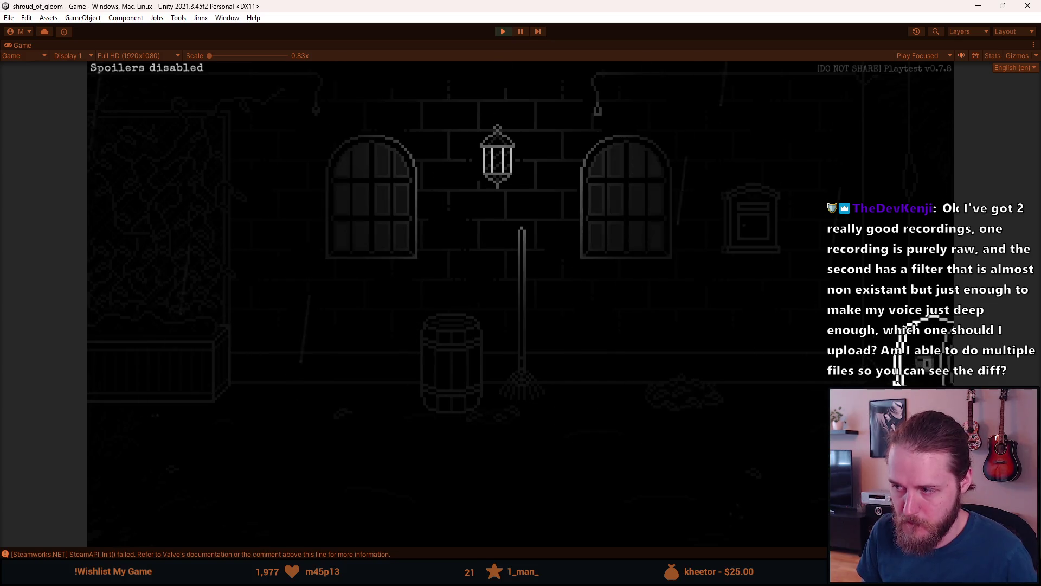
{"action": "left_click", "coordinate": [184, 349]}
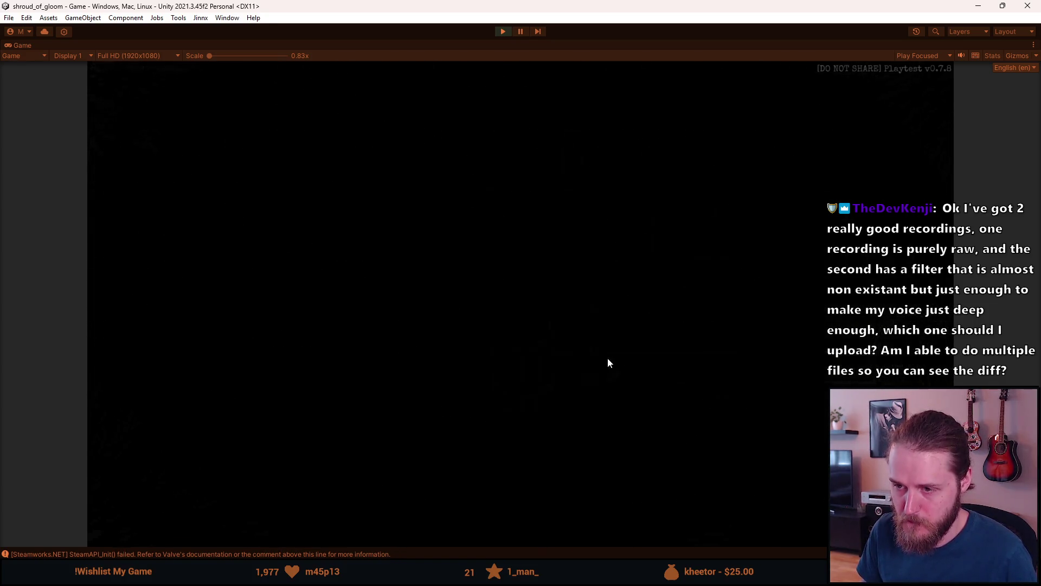
{"action": "left_click", "coordinate": [909, 282]}
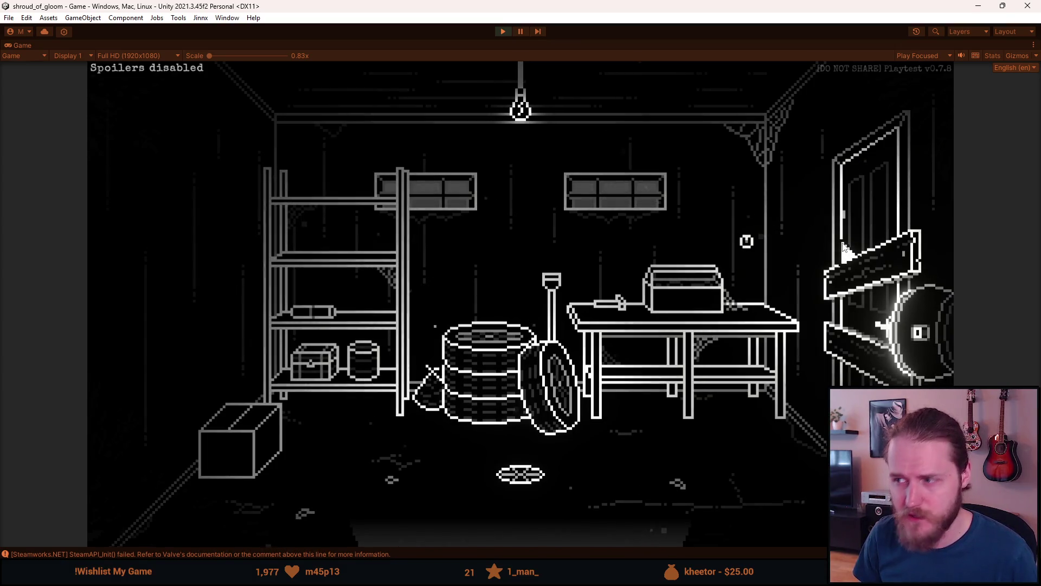
- Inspect the shelf chest, try its lock's empty third slot, and back out
{"action": "left_click", "coordinate": [302, 360]}
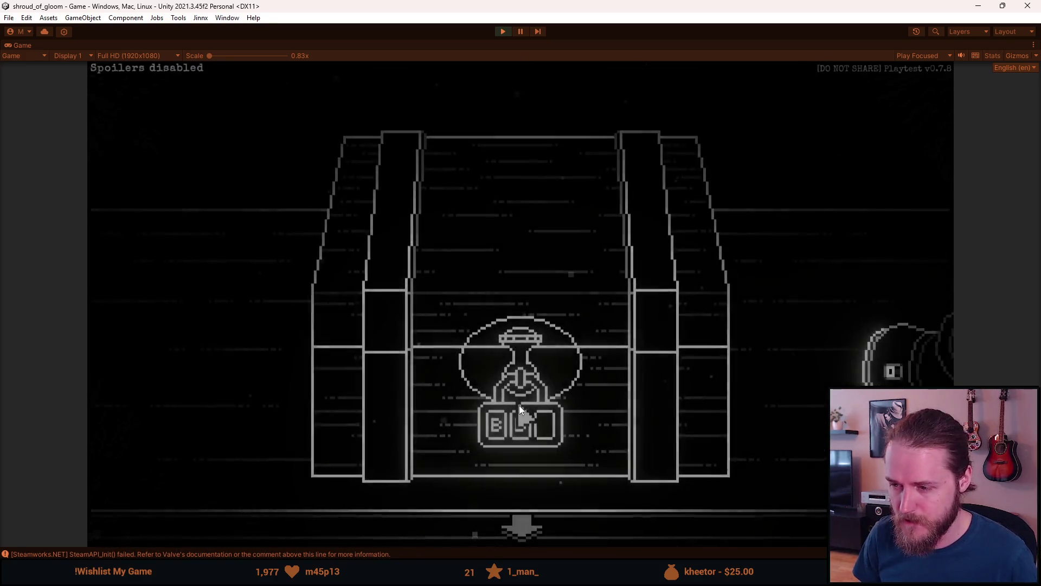
{"action": "left_click", "coordinate": [559, 430]}
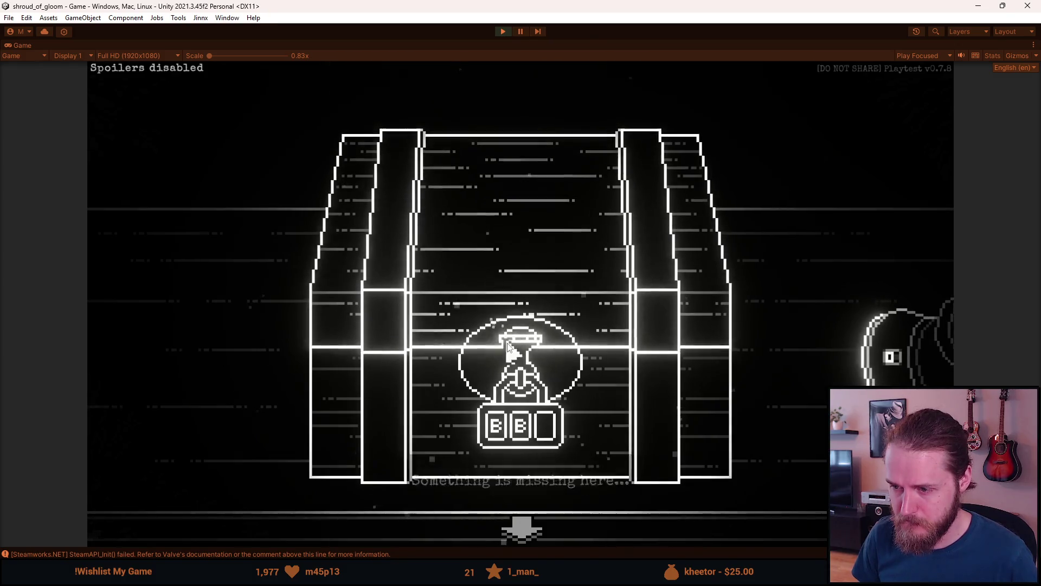
{"action": "left_click", "coordinate": [539, 427]}
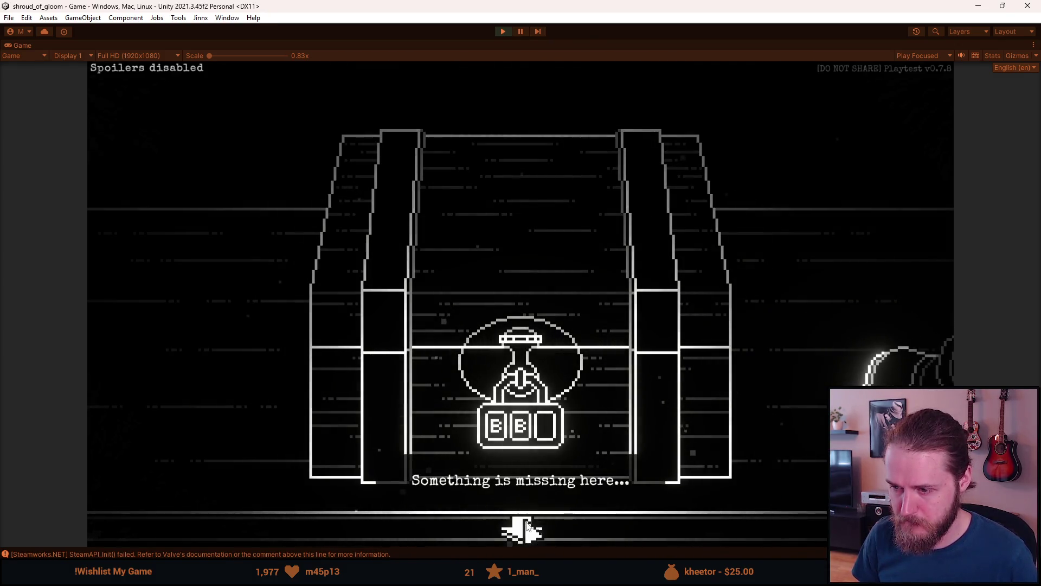
{"action": "left_click", "coordinate": [523, 527]}
- Loop around the manor exterior, trying the car, then return to the chest and try the third slot
{"action": "left_click", "coordinate": [514, 534]}
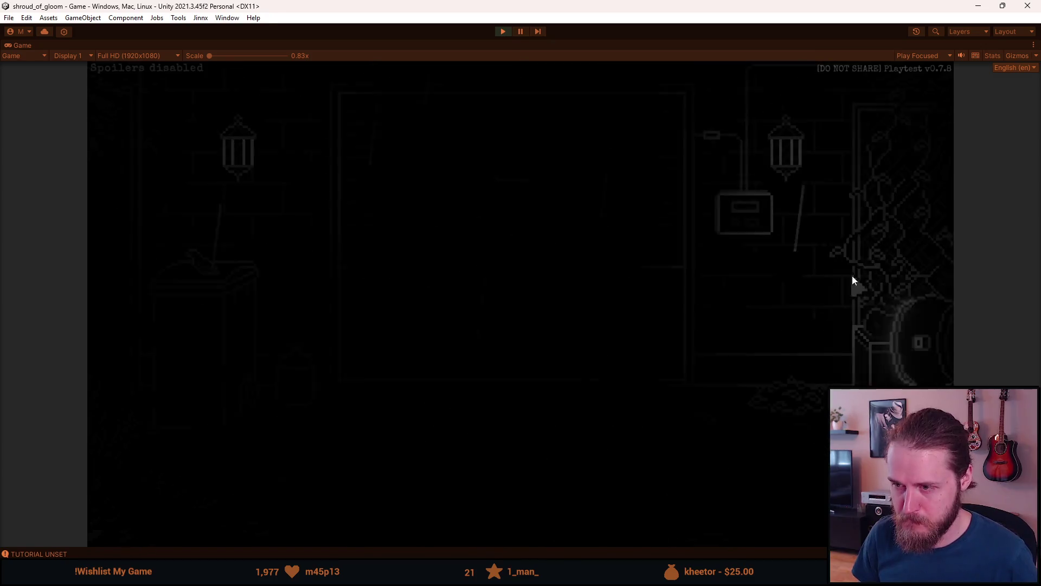
{"action": "left_click", "coordinate": [916, 217]}
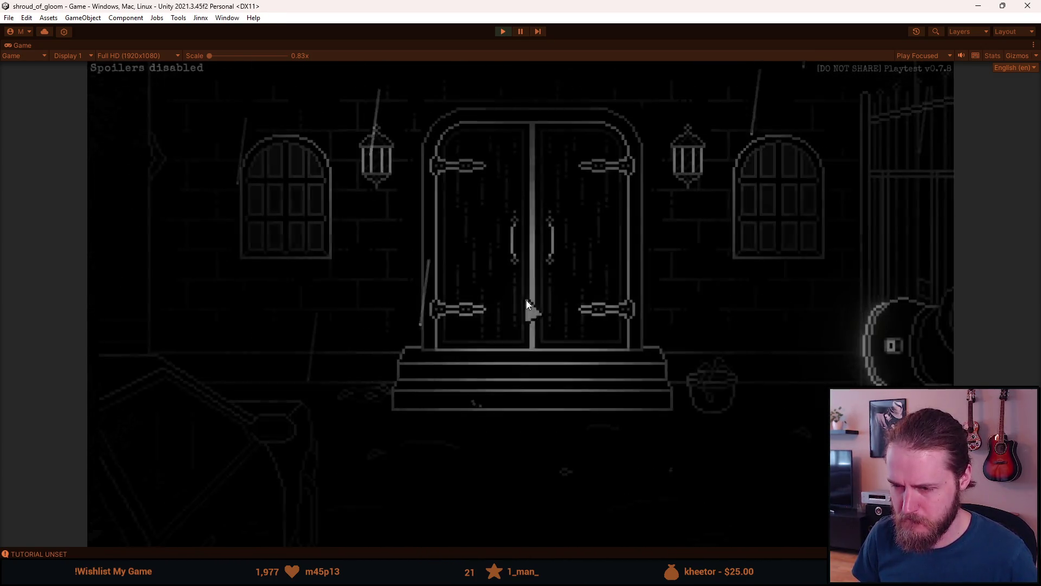
{"action": "left_click", "coordinate": [526, 300]}
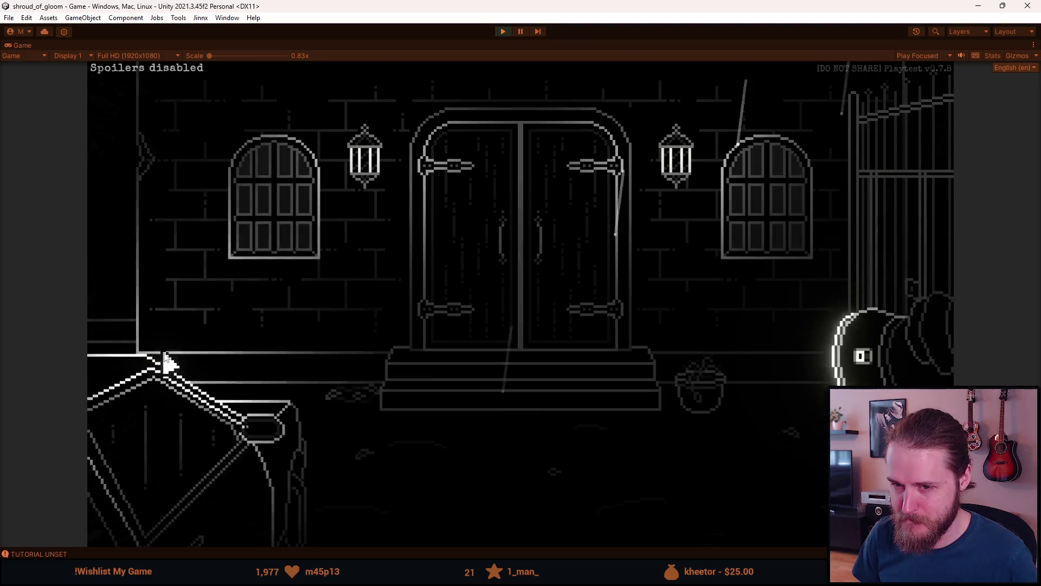
{"action": "left_click", "coordinate": [407, 283]}
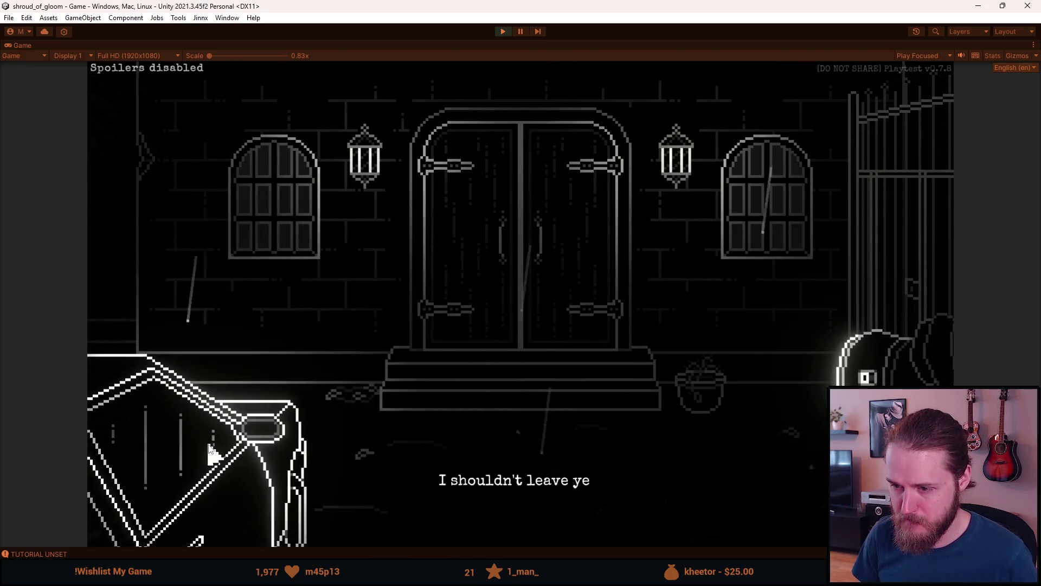
{"action": "left_click", "coordinate": [157, 284]}
{"action": "left_click", "coordinate": [186, 314]}
{"action": "left_click", "coordinate": [485, 325]}
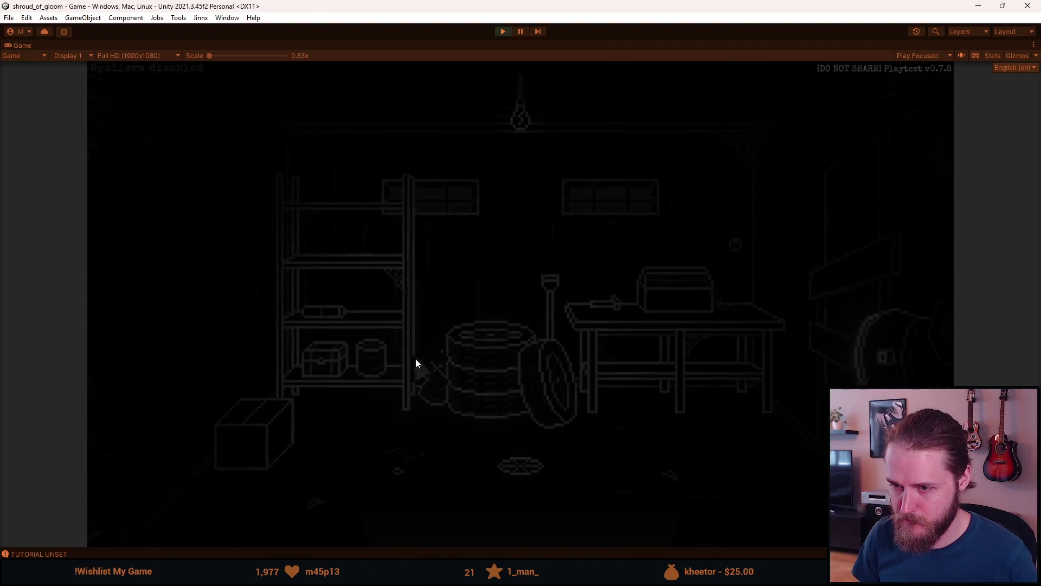
{"action": "left_click", "coordinate": [429, 399]}
{"action": "left_click", "coordinate": [550, 434]}
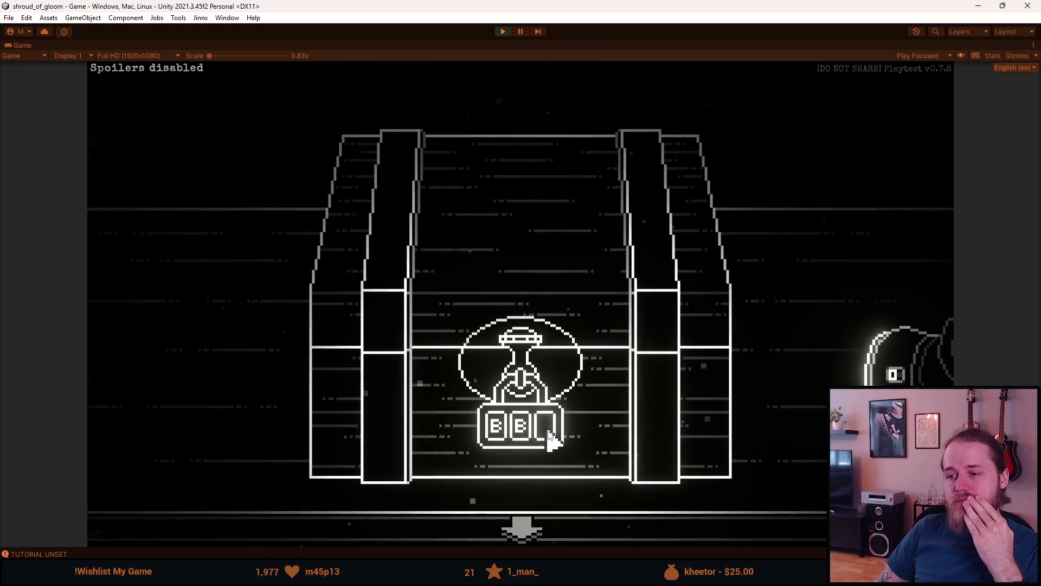
- Leave the chest and garage, loop past the manor front and car, and re-enter the garage
{"action": "left_click", "coordinate": [514, 535]}
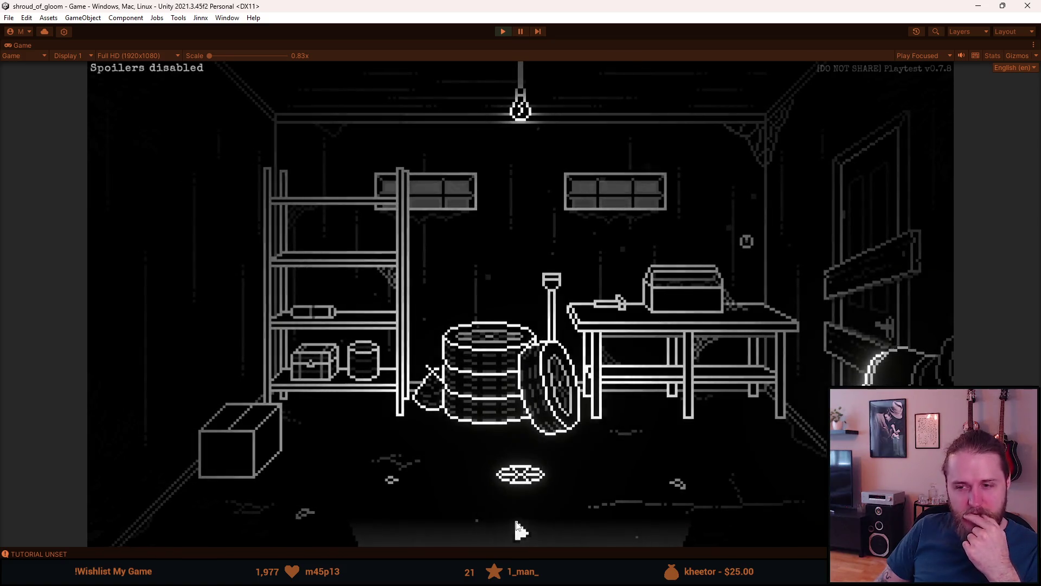
{"action": "left_click", "coordinate": [516, 522]}
{"action": "left_click", "coordinate": [883, 203]}
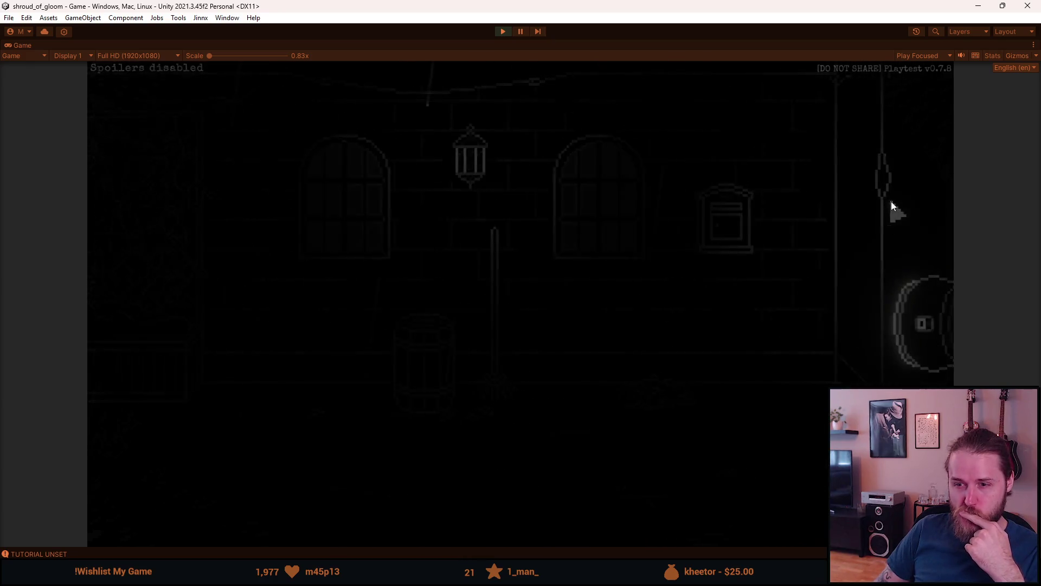
{"action": "left_click", "coordinate": [198, 458]}
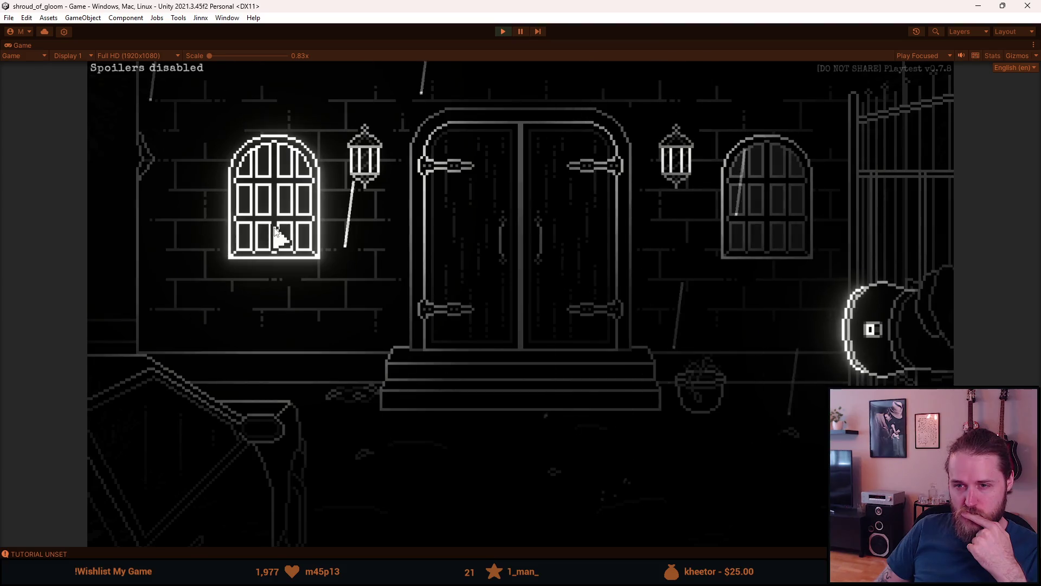
{"action": "left_click", "coordinate": [273, 473]}
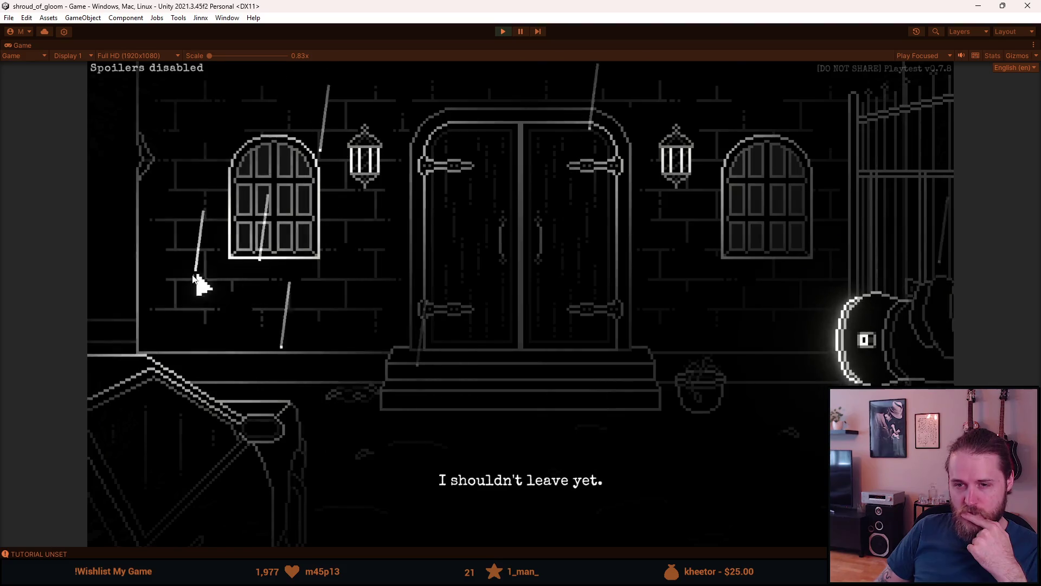
{"action": "left_click", "coordinate": [170, 275]}
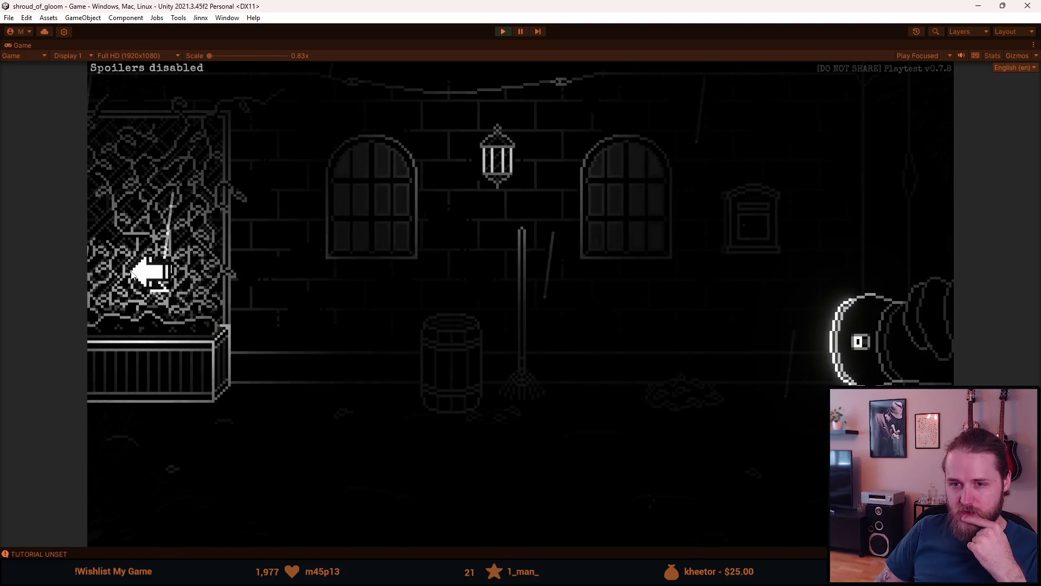
{"action": "left_click", "coordinate": [133, 275]}
{"action": "left_click", "coordinate": [478, 350]}
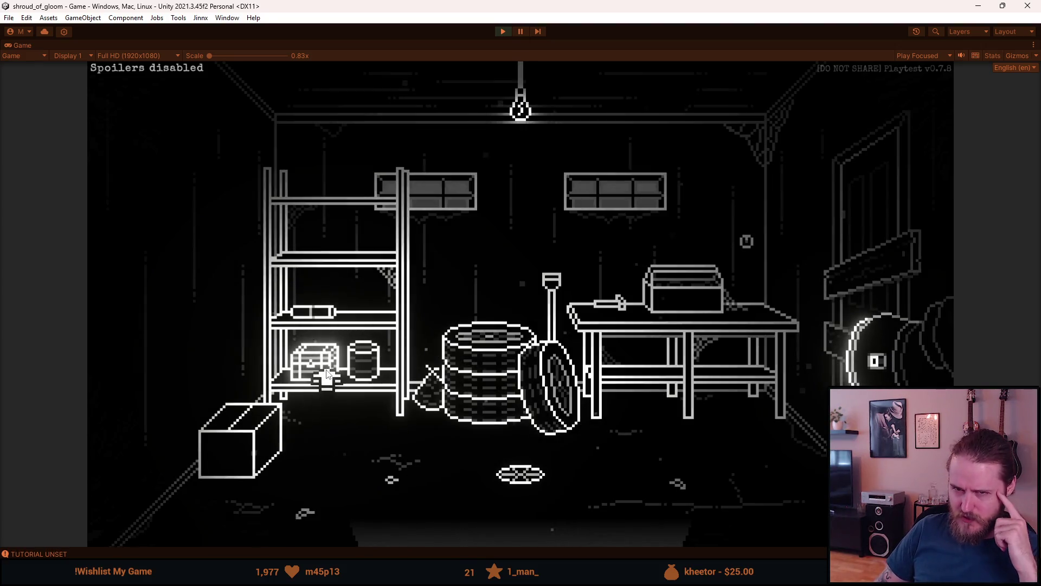
- Try the chest lock's empty third slot again, then leave the garage for the manor front
{"action": "left_click", "coordinate": [327, 373]}
{"action": "left_click", "coordinate": [549, 414]}
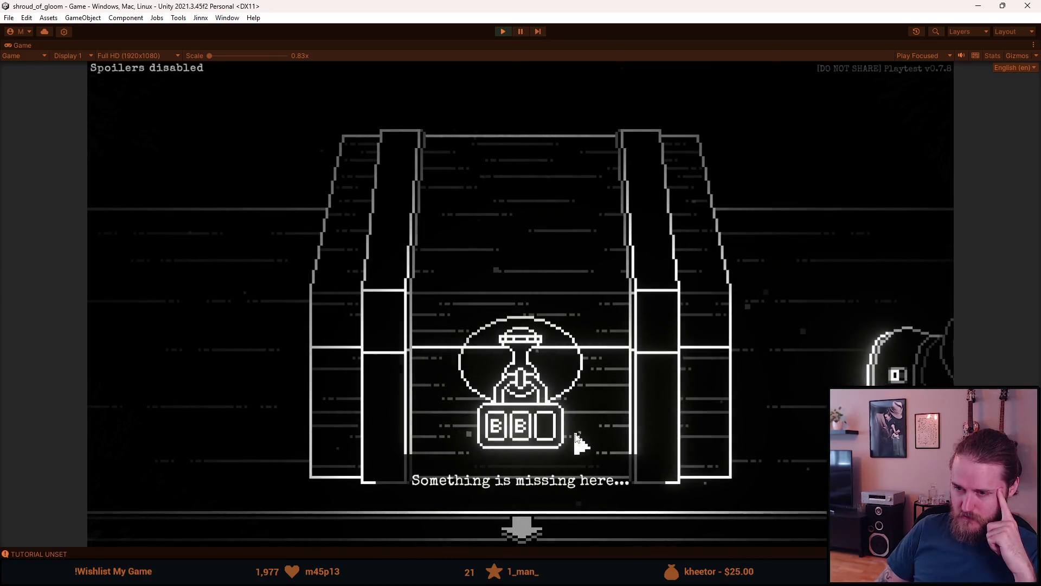
{"action": "left_click", "coordinate": [523, 527]}
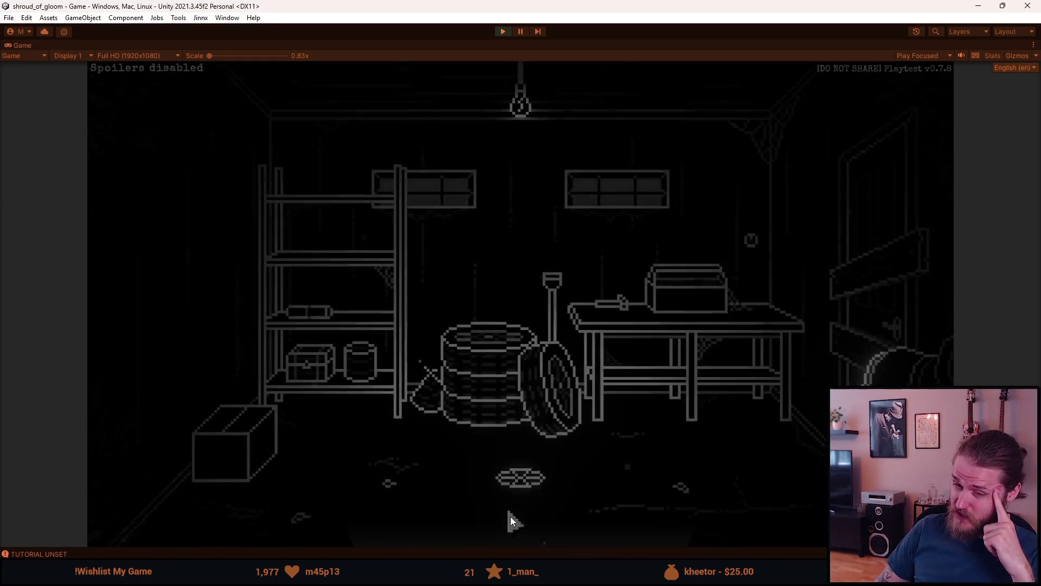
{"action": "left_click", "coordinate": [514, 517]}
{"action": "left_click", "coordinate": [896, 222]}
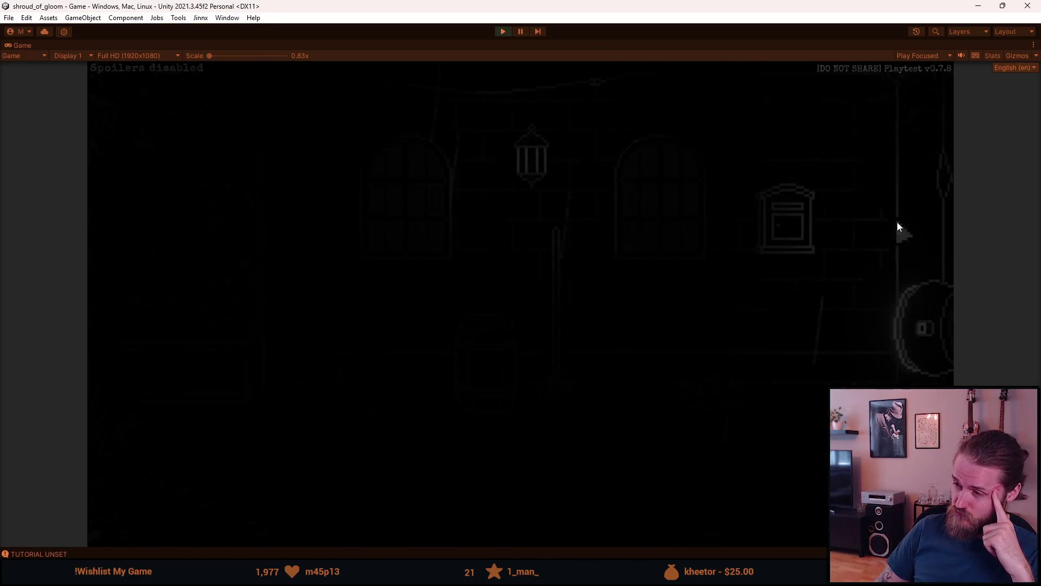
{"action": "left_click", "coordinate": [897, 222]}
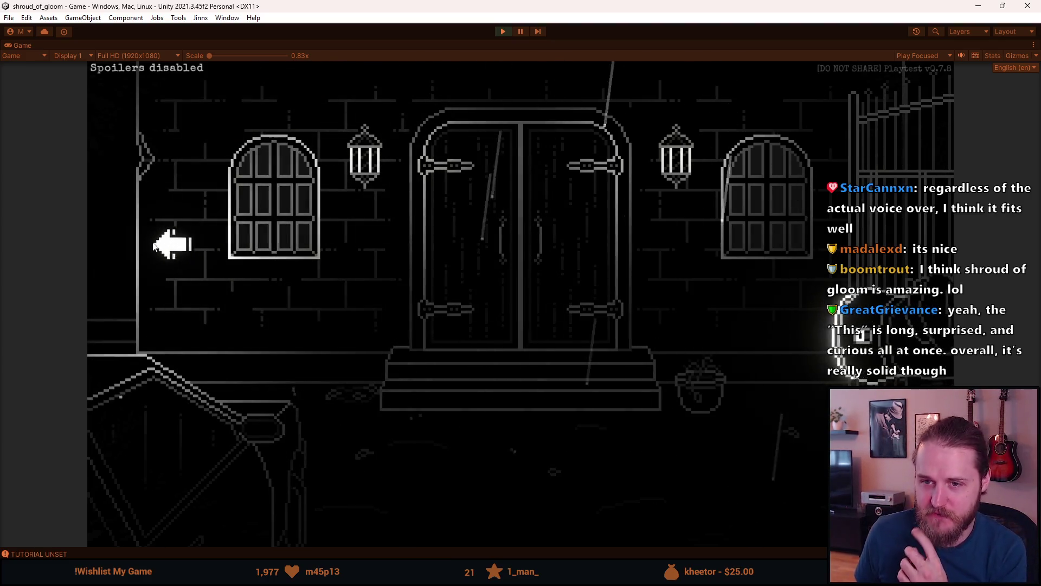
- Take the left exits from the manor front and enter the garage storage room
{"action": "left_click", "coordinate": [151, 245]}
{"action": "left_click", "coordinate": [148, 242]}
{"action": "left_click", "coordinate": [514, 307]}
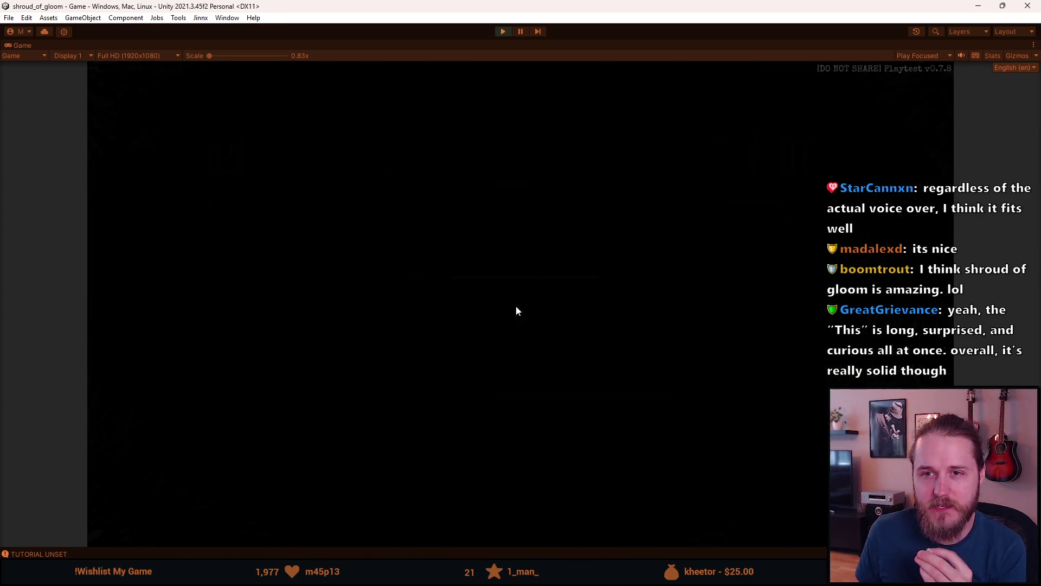
- Try the shelf chest's lock third slot twice, get 'Something is missing here...', then return outside
{"action": "left_click", "coordinate": [326, 378]}
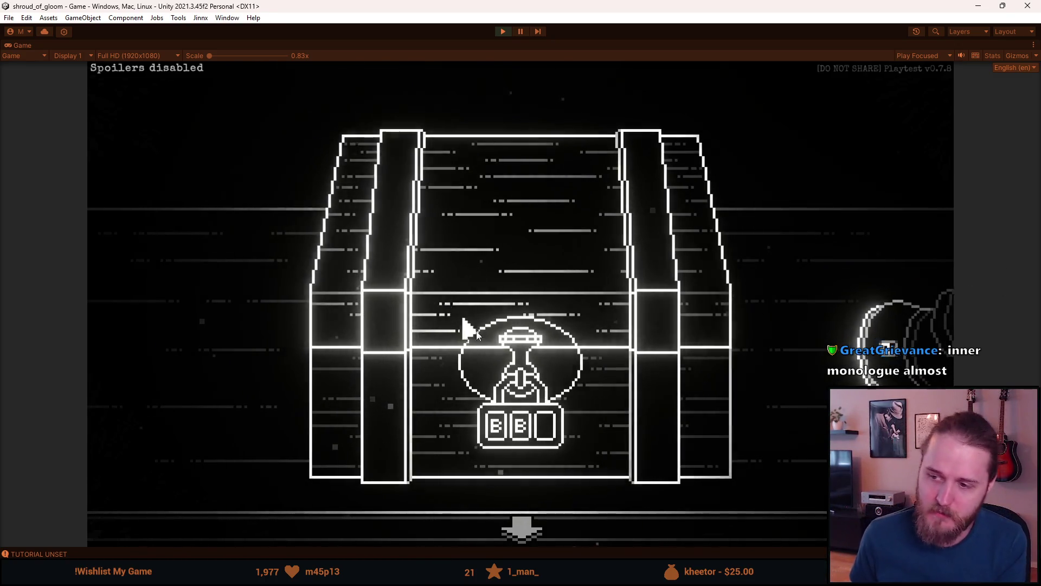
{"action": "left_click", "coordinate": [544, 428]}
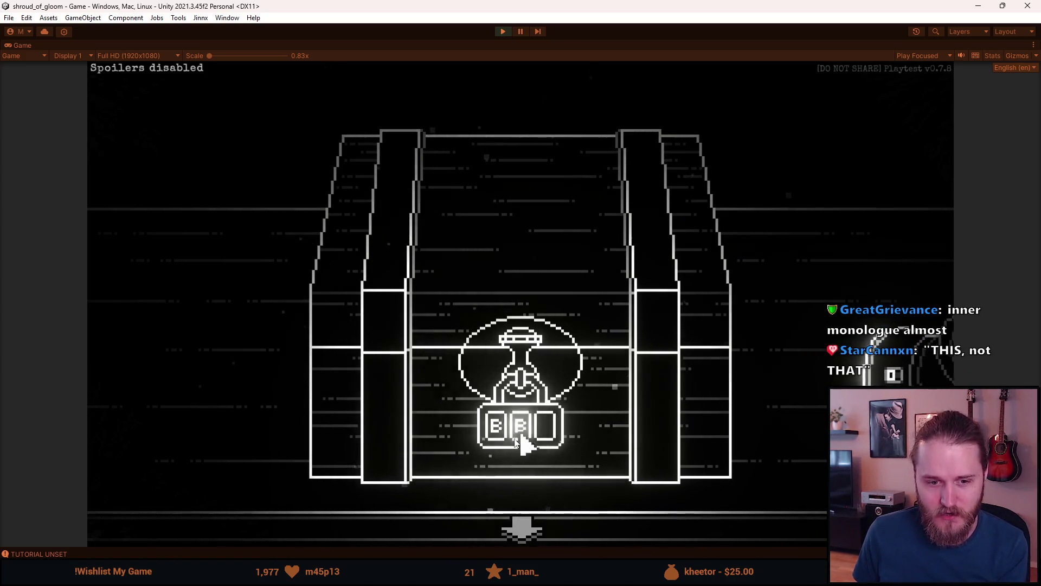
{"action": "left_click", "coordinate": [543, 434]}
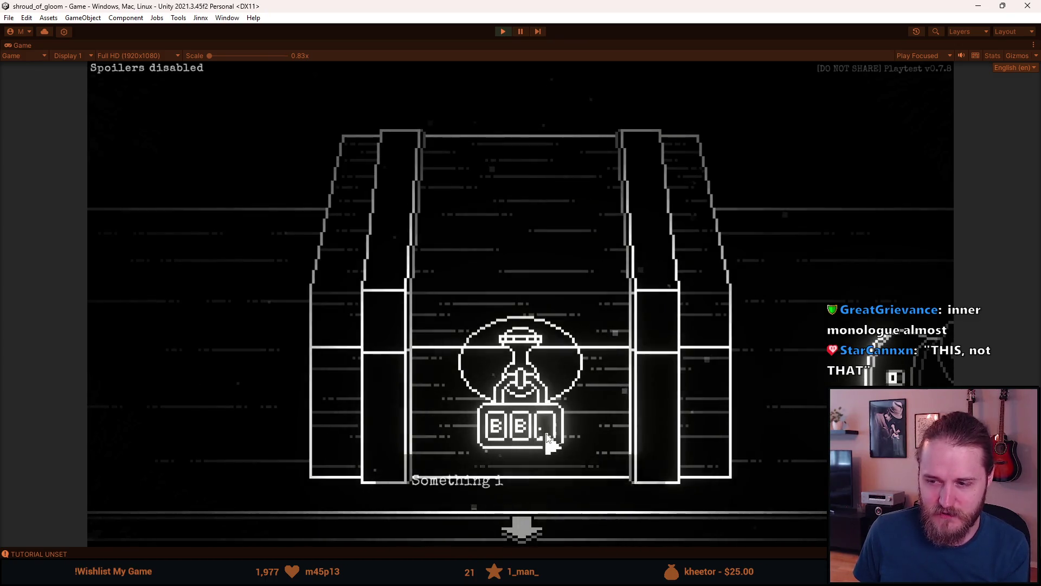
{"action": "left_click", "coordinate": [522, 531]}
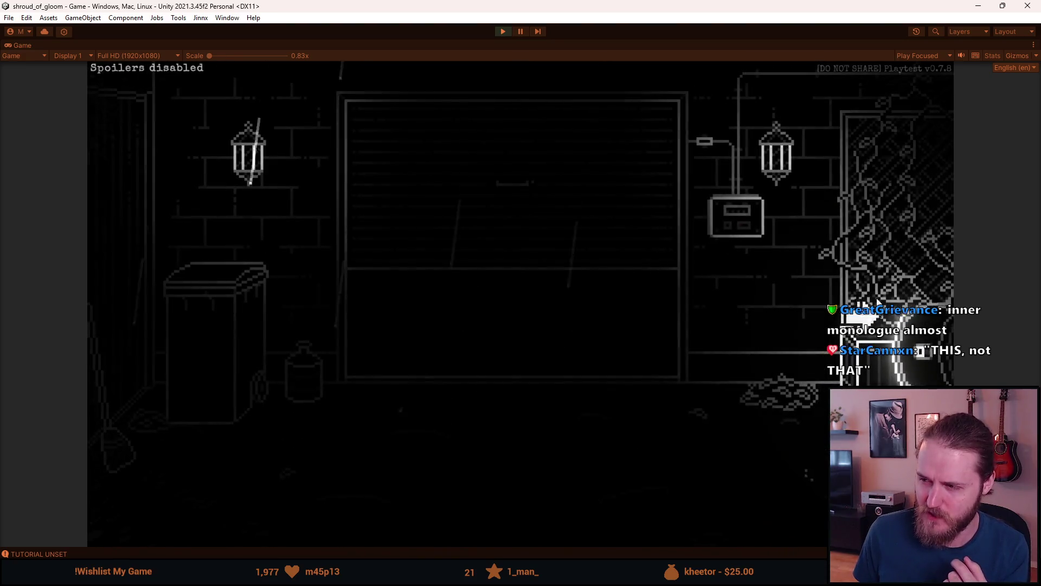
- Walk right to the manor front and click the crate twice, getting 'I shouldn't leave yet.'
{"action": "left_click", "coordinate": [876, 235]}
{"action": "left_click", "coordinate": [876, 236]}
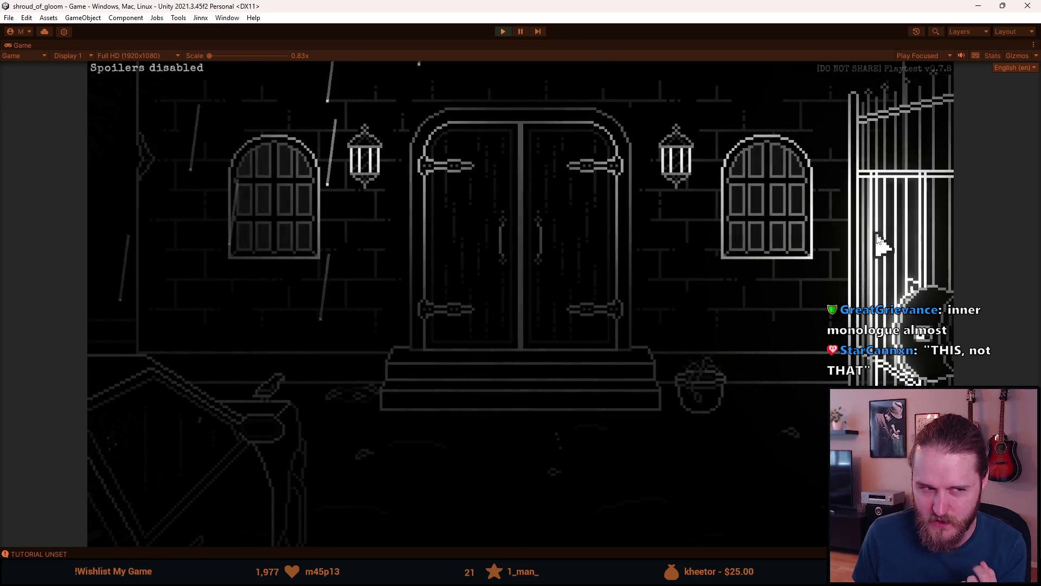
{"action": "left_click", "coordinate": [204, 446]}
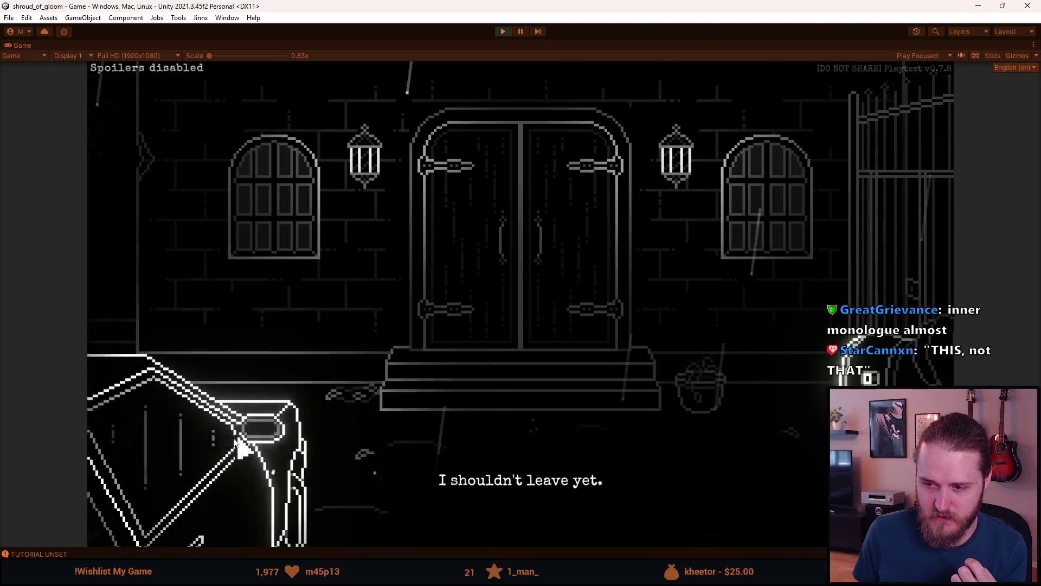
{"action": "left_click", "coordinate": [244, 413]}
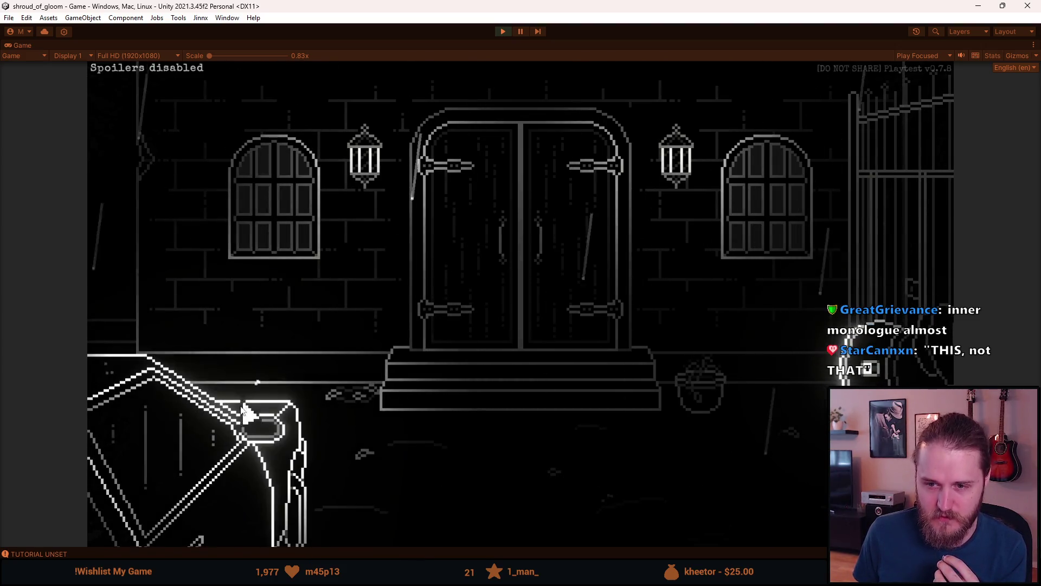
- Return to the garage storage room and try the small chest lock's empty third slot
{"action": "left_click", "coordinate": [114, 271]}
{"action": "left_click", "coordinate": [112, 267]}
{"action": "left_click", "coordinate": [538, 330]}
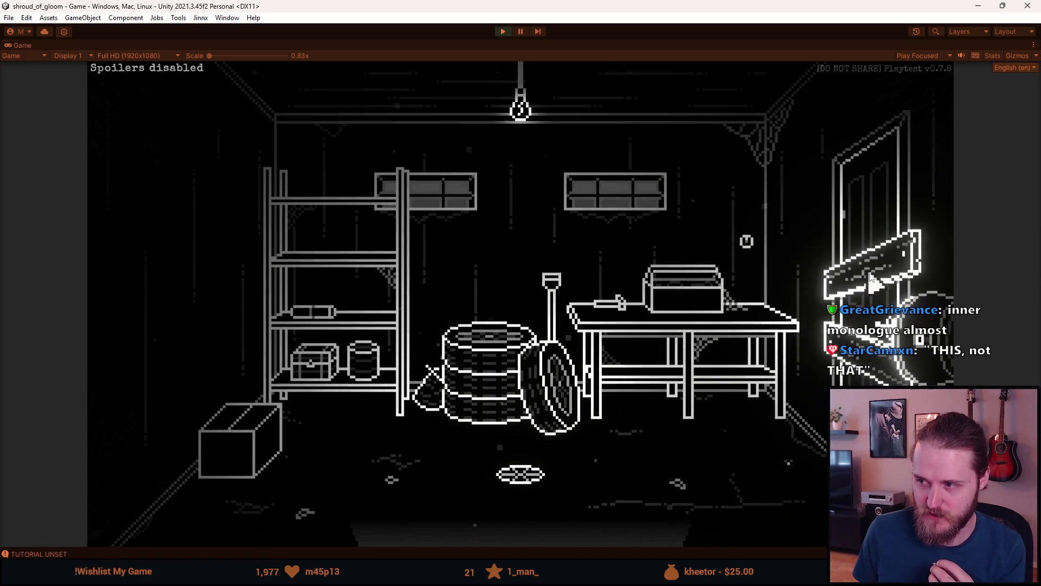
{"action": "left_click", "coordinate": [320, 361]}
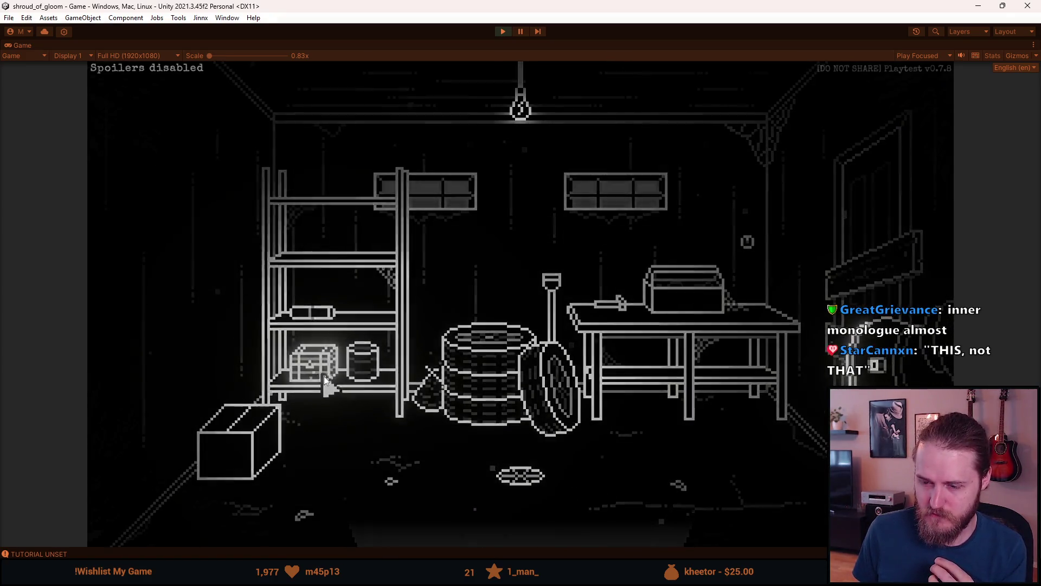
{"action": "left_click", "coordinate": [551, 436]}
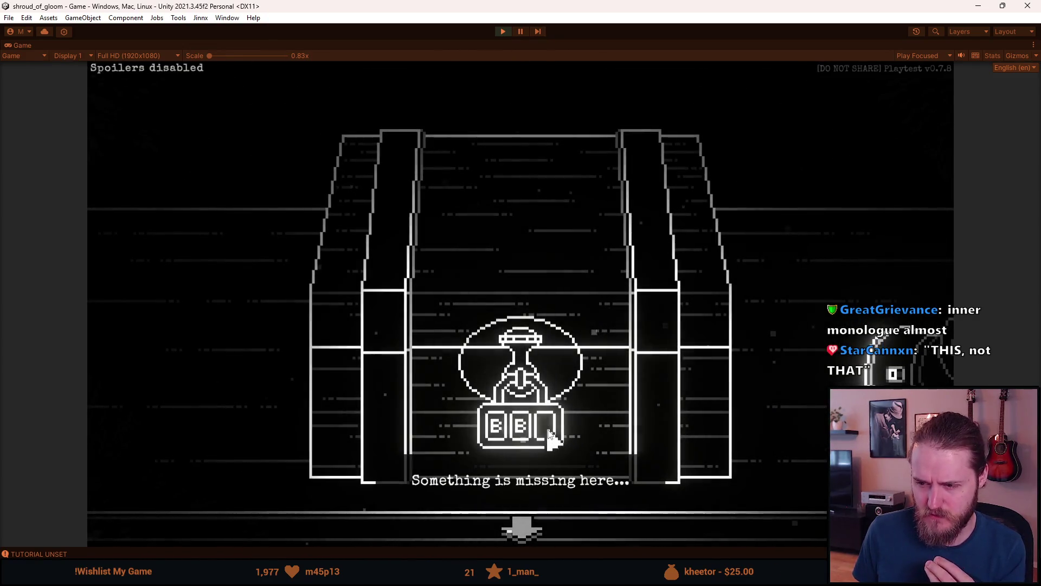
{"action": "left_click", "coordinate": [540, 517]}
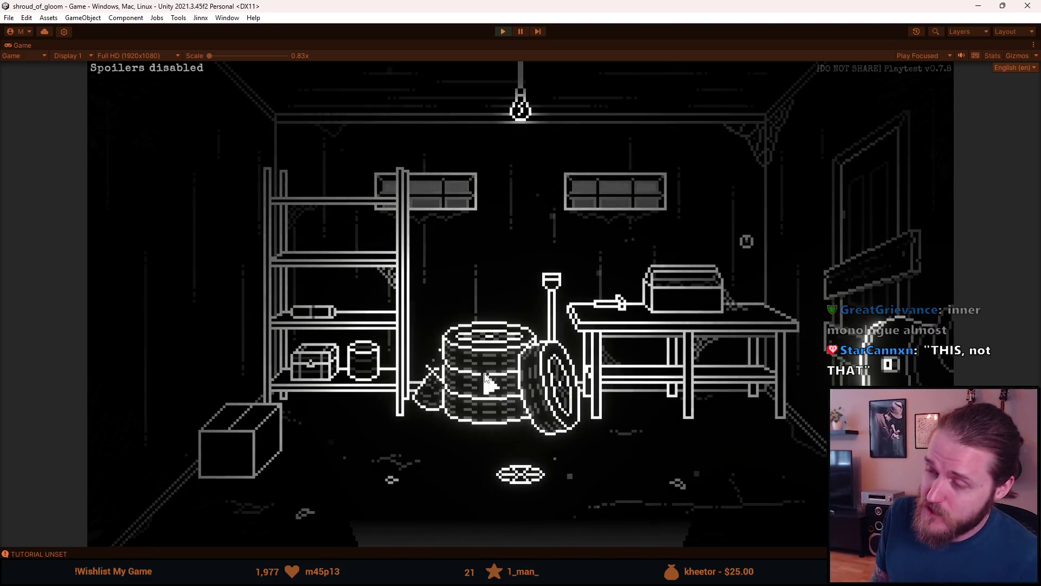
- Re-enter the garage interior and test the padlocked chest's third slot again, which stays locked
{"action": "left_click", "coordinate": [506, 515]}
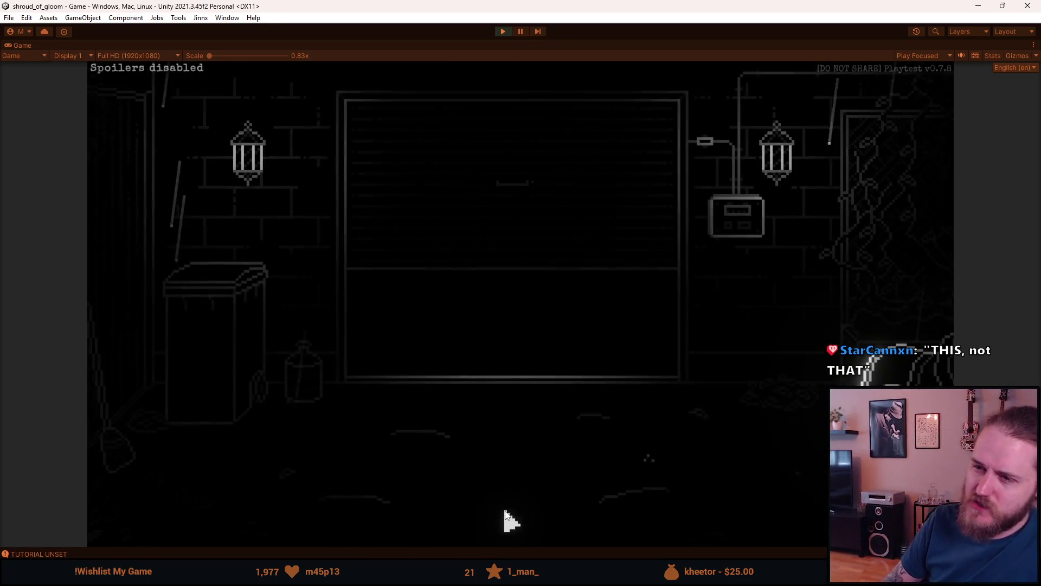
{"action": "left_click", "coordinate": [488, 358]}
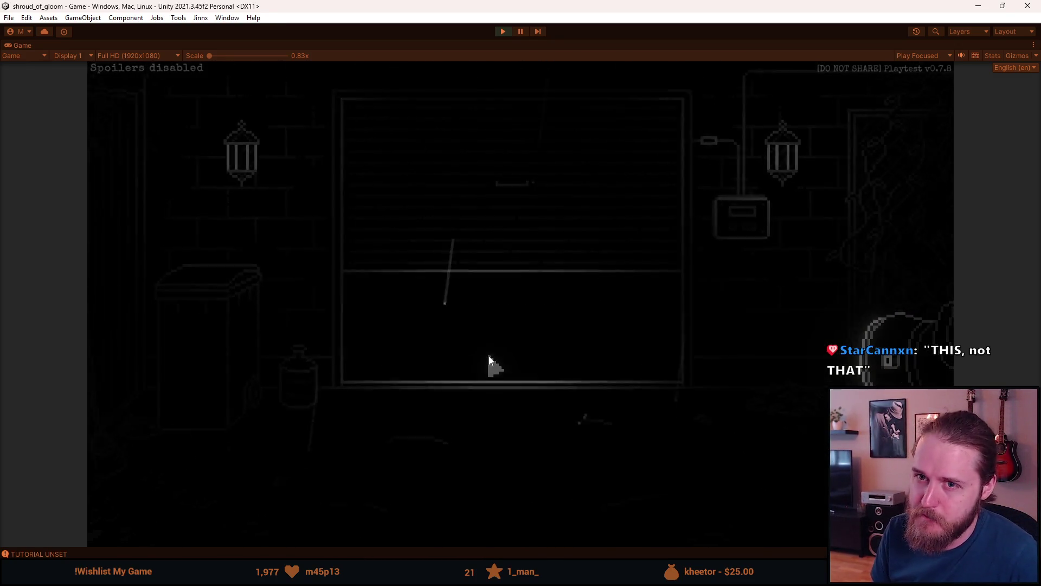
{"action": "left_click", "coordinate": [302, 373]}
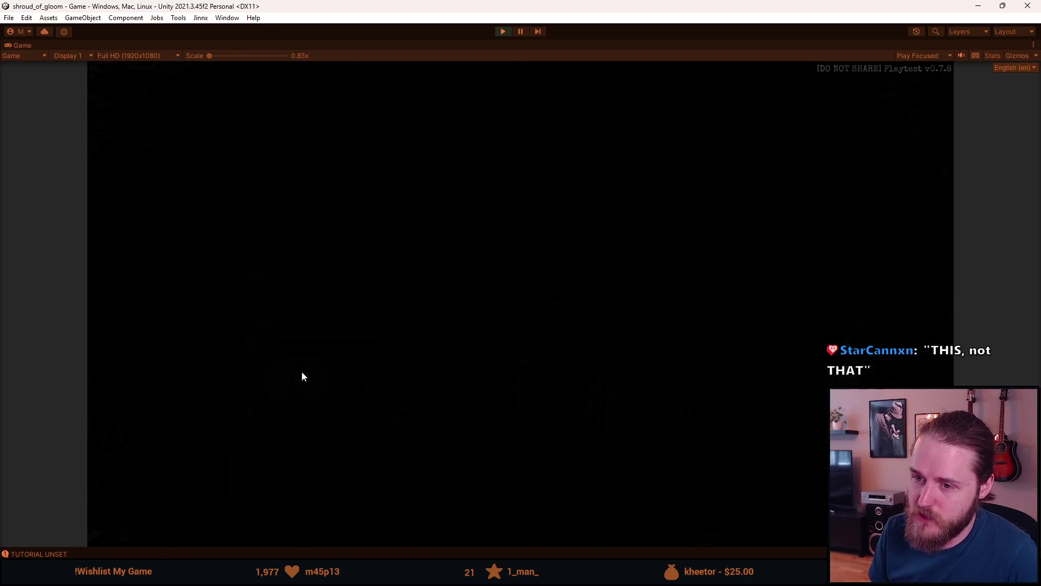
{"action": "left_click", "coordinate": [549, 444]}
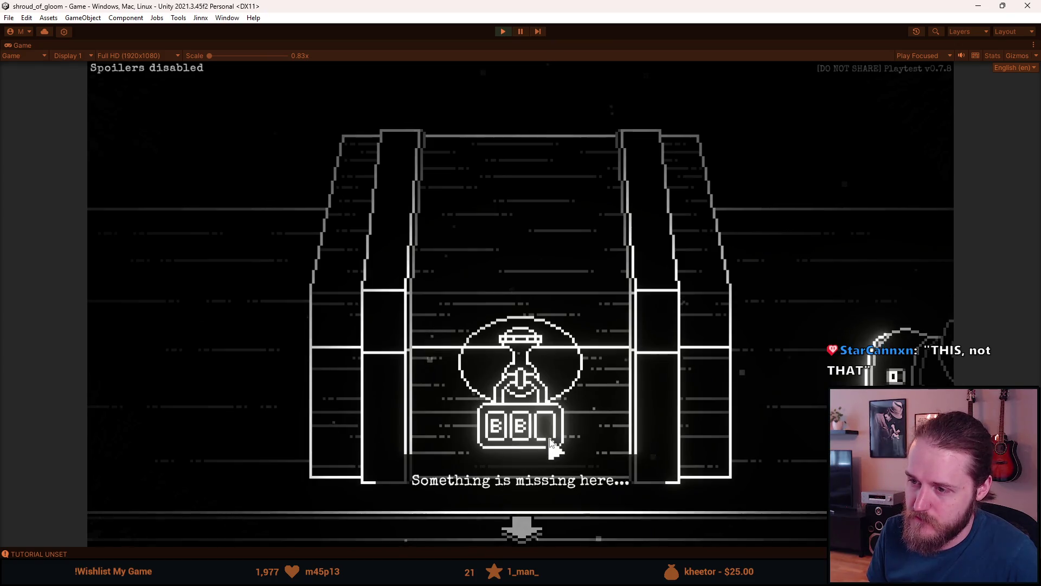
{"action": "left_click", "coordinate": [518, 528]}
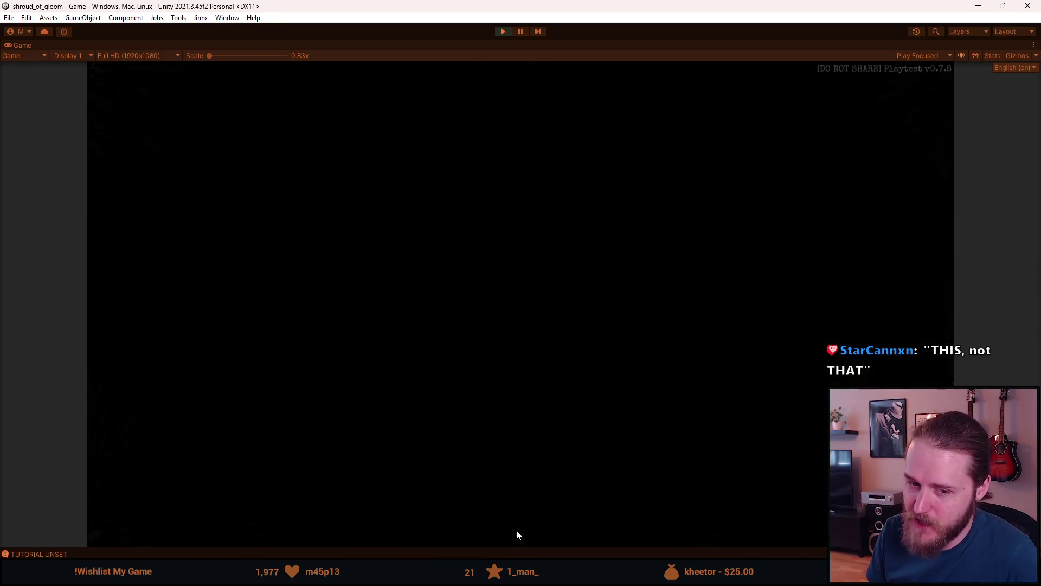
- Walk right to the manor front and click the lower-left cart twice
{"action": "left_click", "coordinate": [518, 529]}
{"action": "left_click", "coordinate": [899, 227]}
{"action": "left_click", "coordinate": [881, 227]}
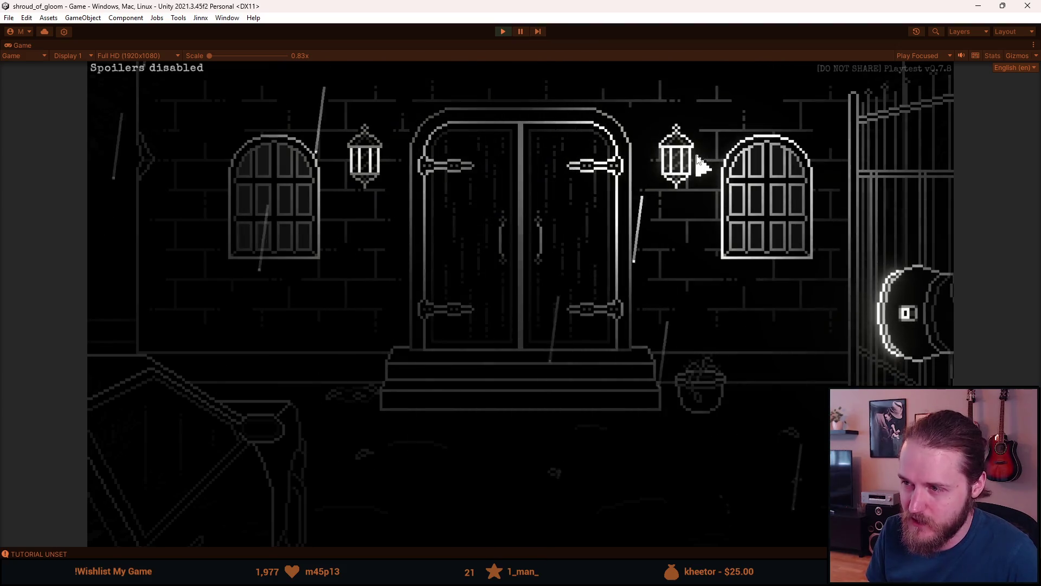
{"action": "left_click", "coordinate": [744, 187]}
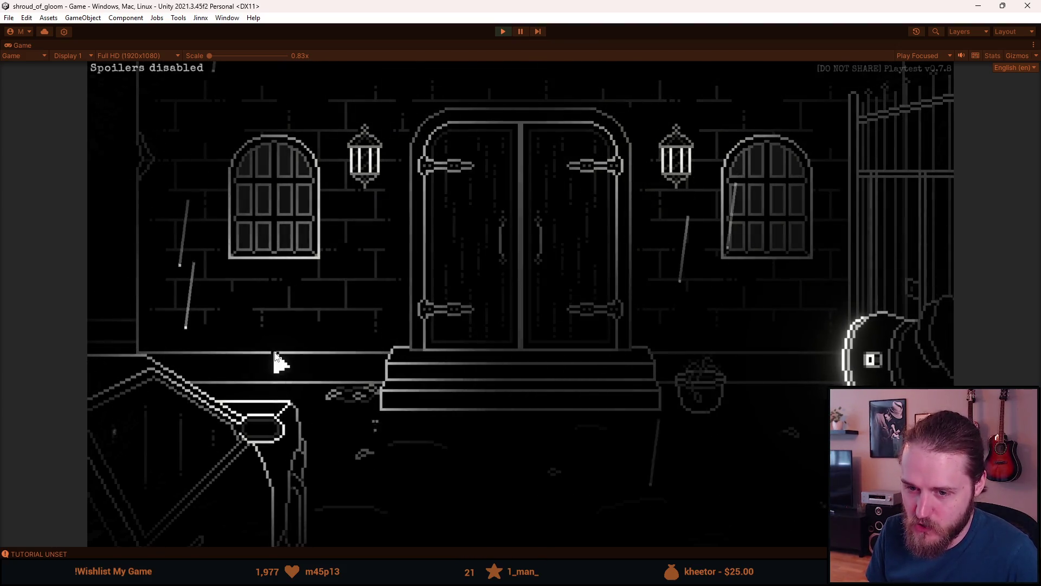
{"action": "left_click", "coordinate": [209, 435]}
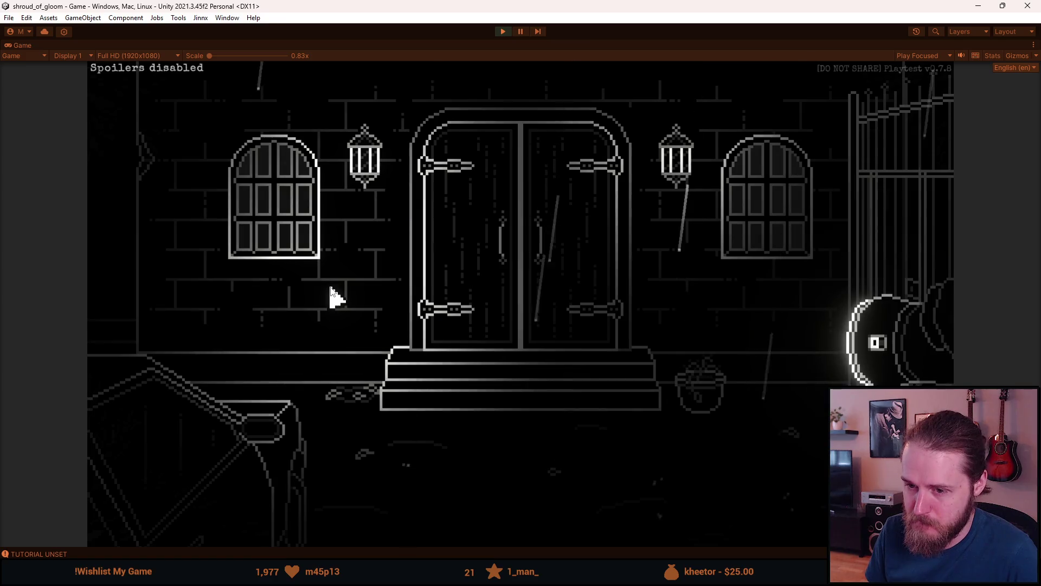
{"action": "left_click", "coordinate": [210, 440]}
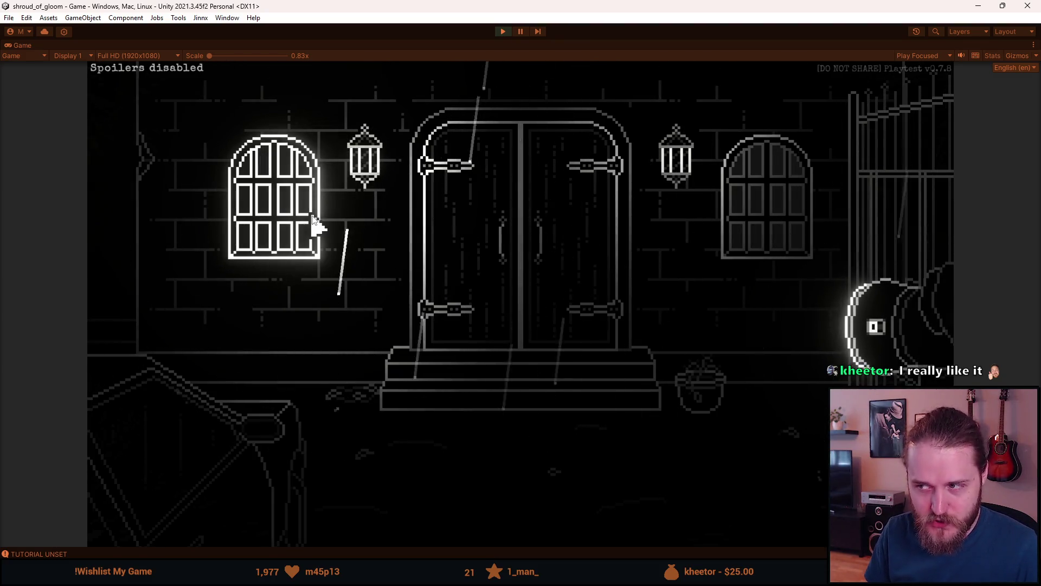
{"action": "key", "text": "Escape"}
{"action": "left_click", "coordinate": [488, 320]}
{"action": "left_click", "coordinate": [509, 290]}
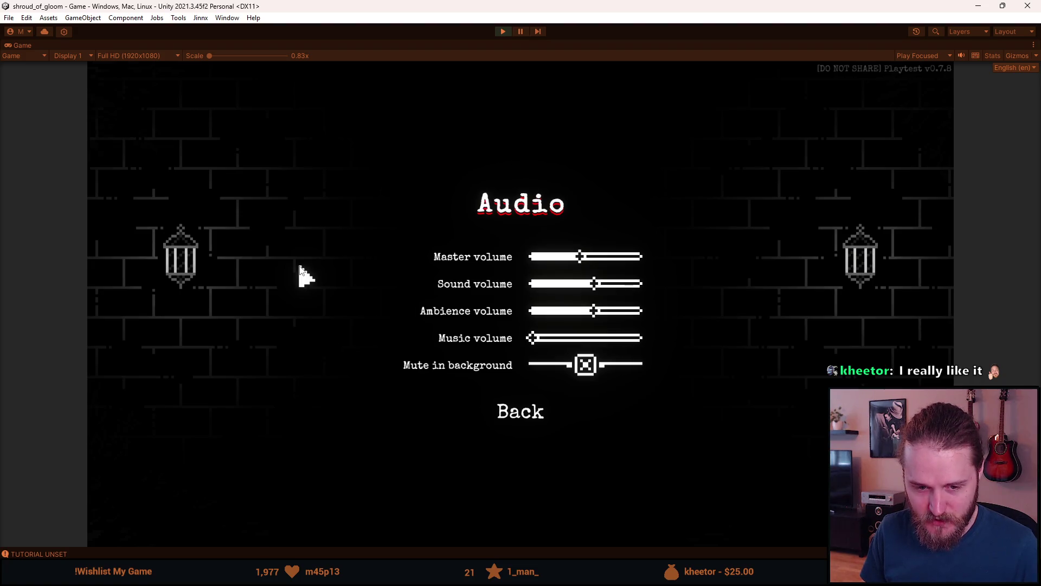
{"action": "left_click", "coordinate": [480, 409]}
{"action": "left_click", "coordinate": [508, 417]}
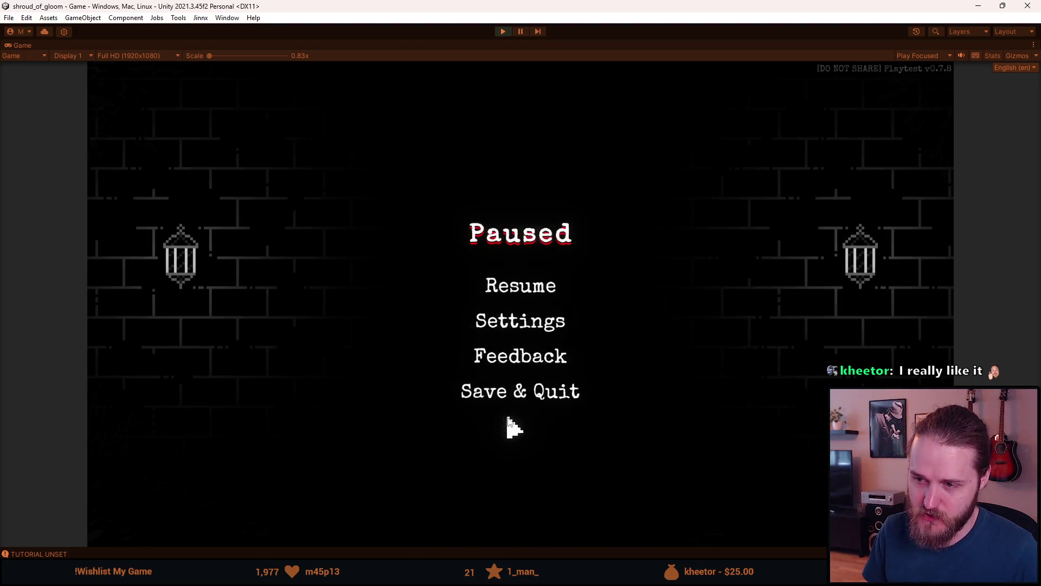
{"action": "left_click", "coordinate": [521, 286]}
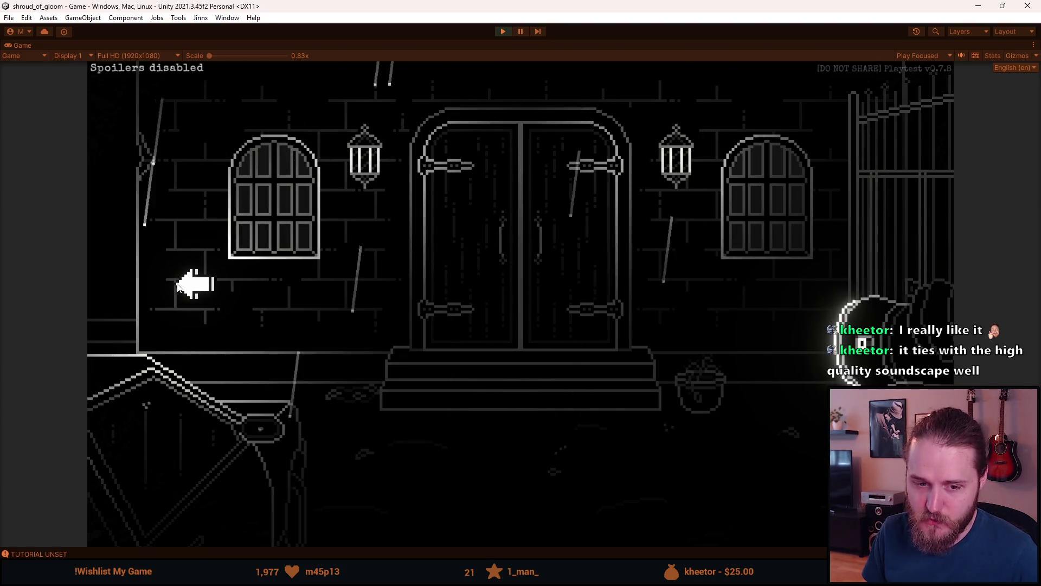
- Go to the garage and try the BBB chest lock's third letter twice, then step back
{"action": "left_click", "coordinate": [179, 287]}
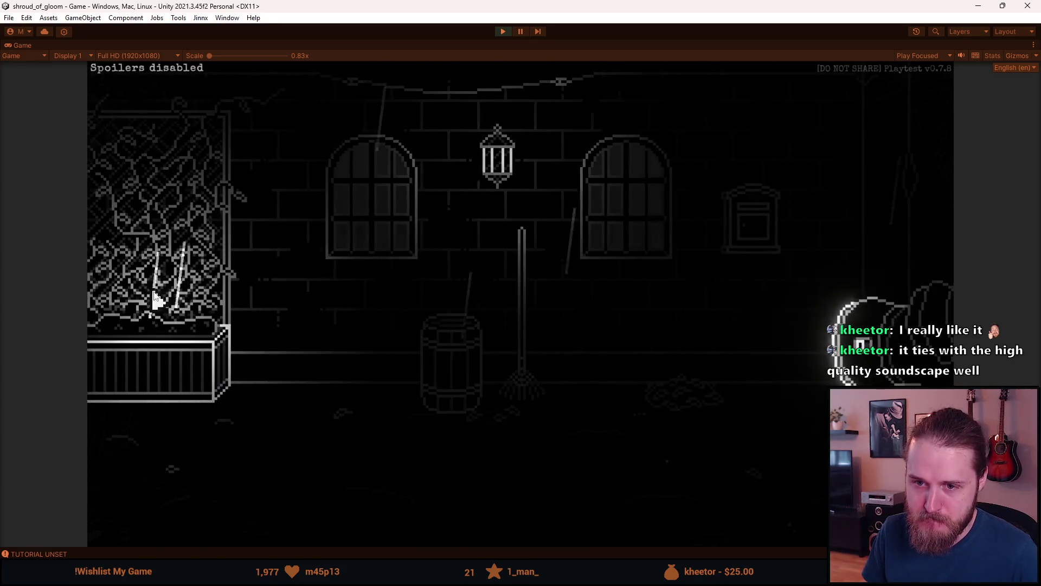
{"action": "left_click", "coordinate": [307, 368]}
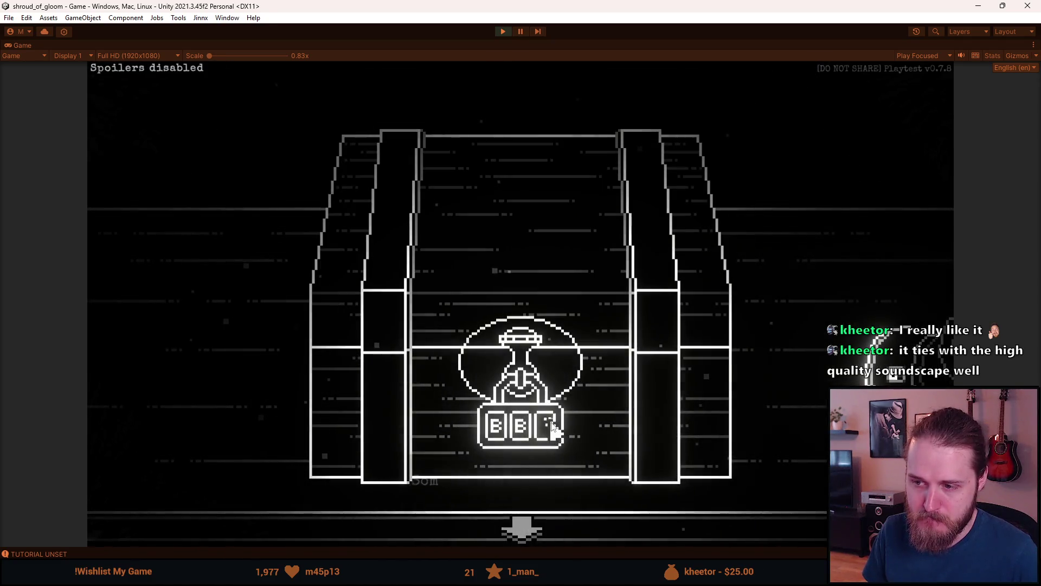
{"action": "left_click", "coordinate": [553, 426]}
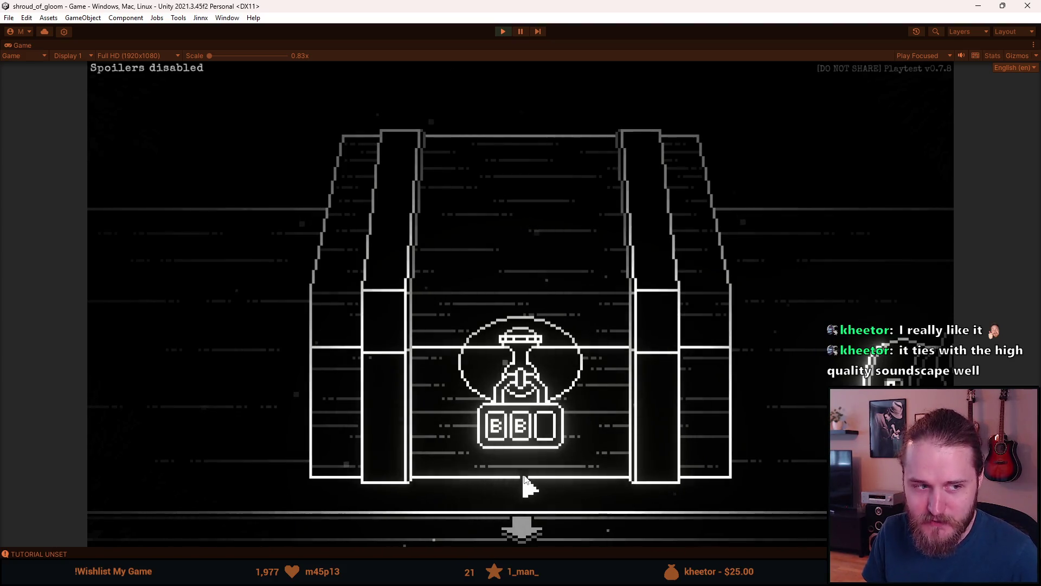
{"action": "left_click", "coordinate": [542, 440]}
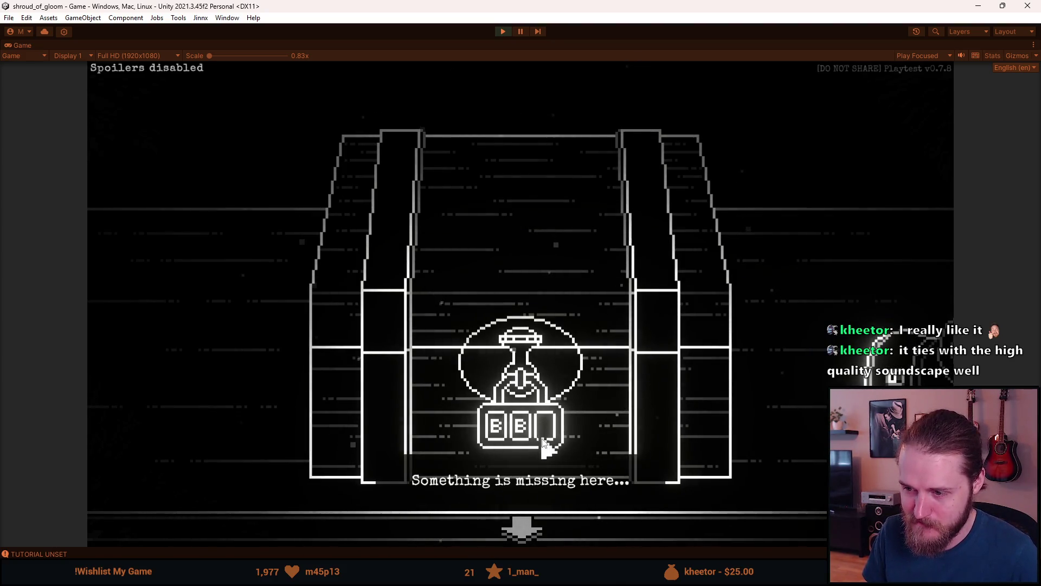
{"action": "left_click", "coordinate": [521, 533]}
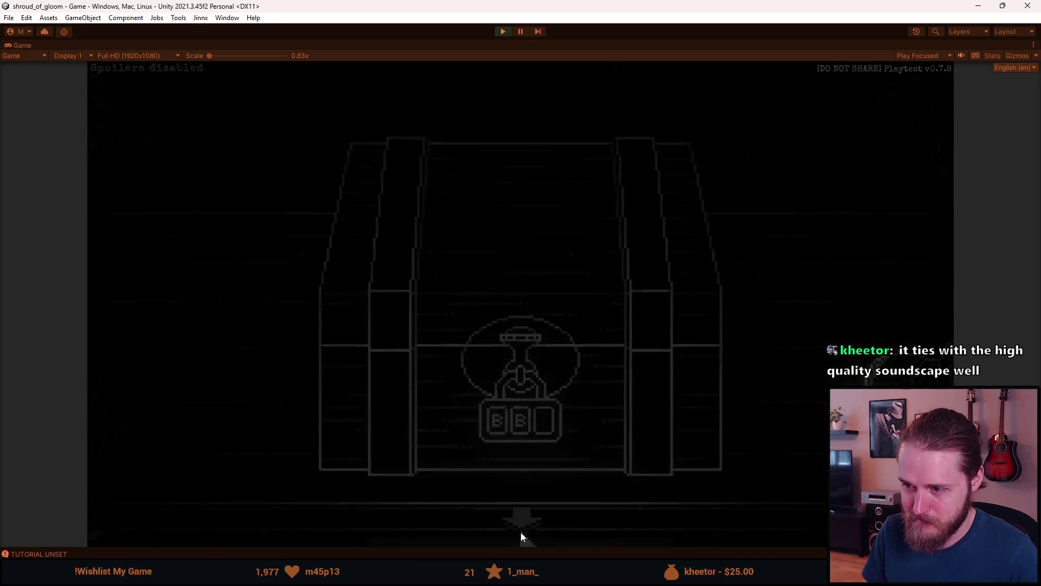
- Head outside, click the lower-left crate twice, then walk left to the garage front
{"action": "left_click", "coordinate": [890, 280]}
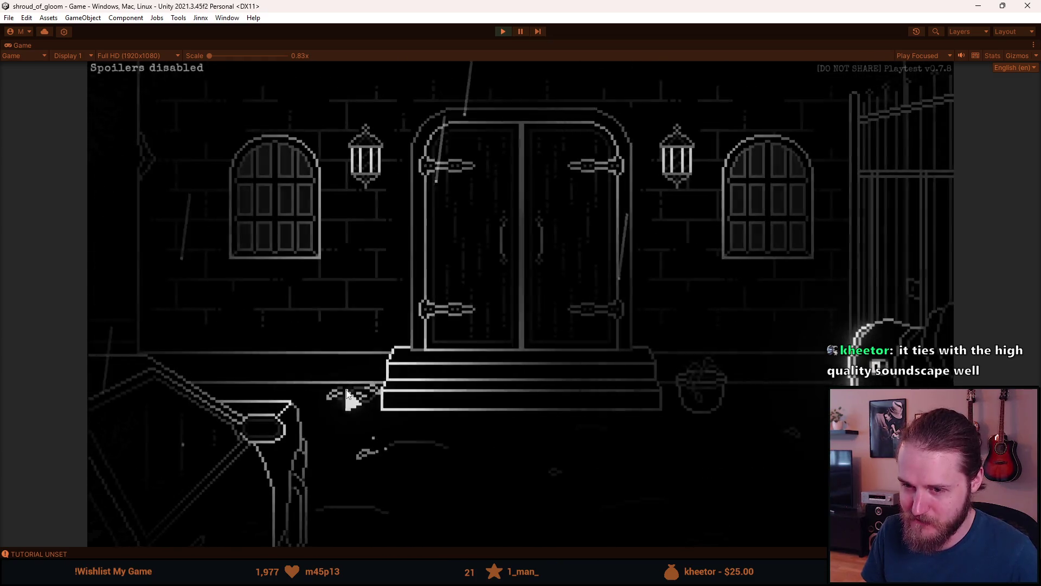
{"action": "left_click", "coordinate": [179, 456]}
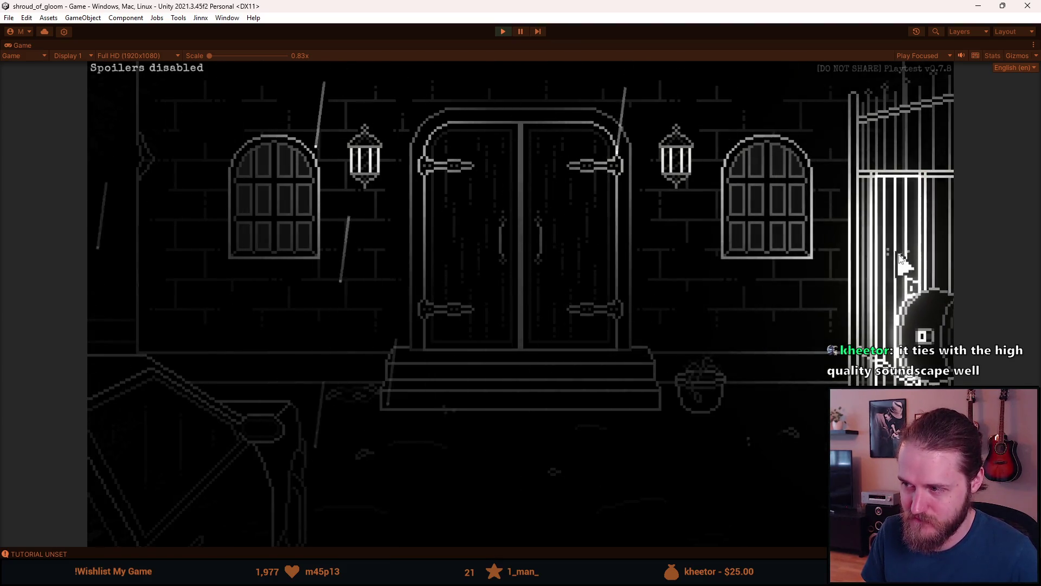
{"action": "left_click", "coordinate": [226, 437]}
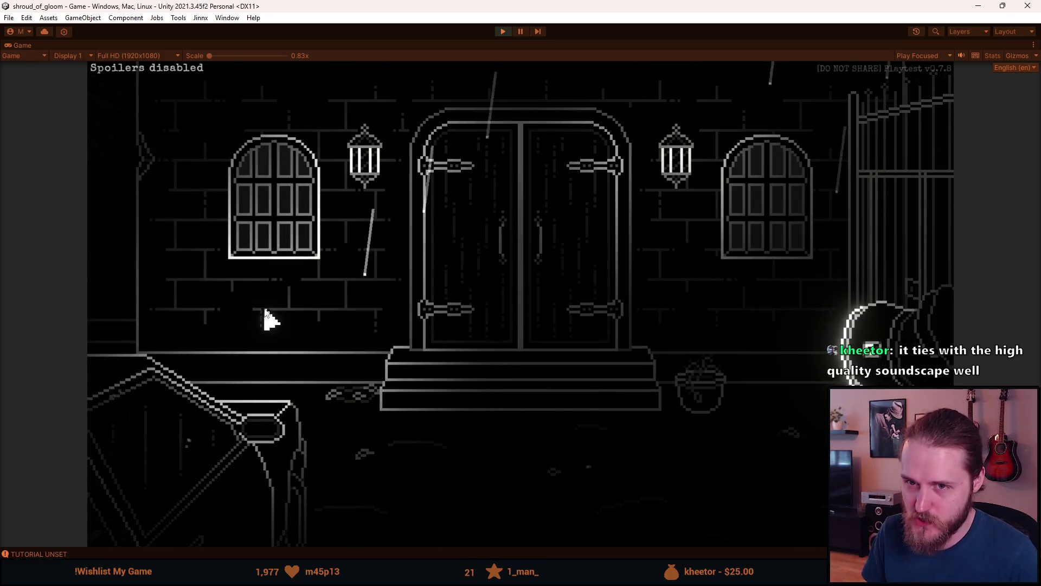
{"action": "left_click", "coordinate": [180, 241]}
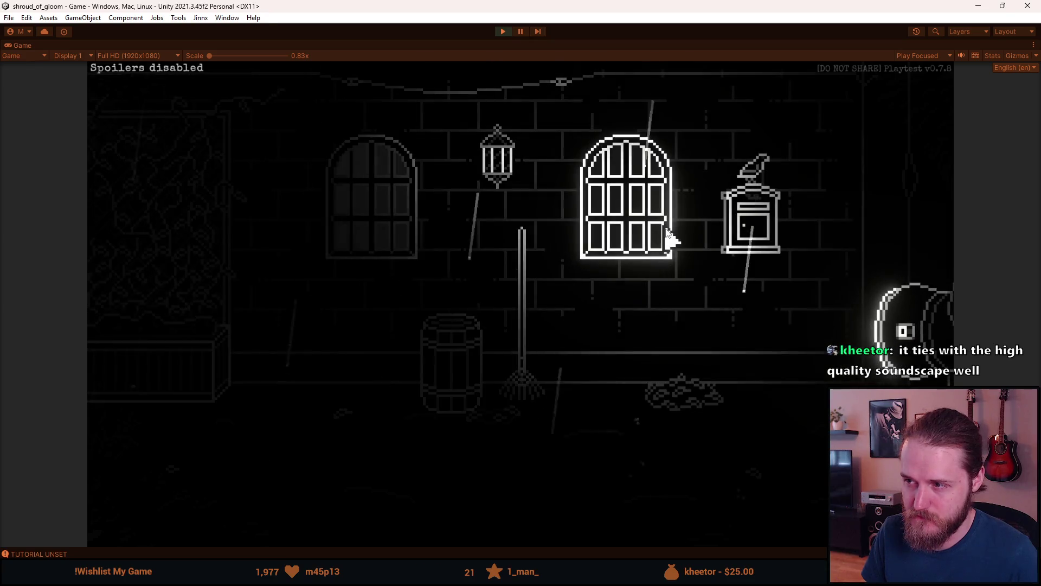
{"action": "left_click", "coordinate": [137, 263]}
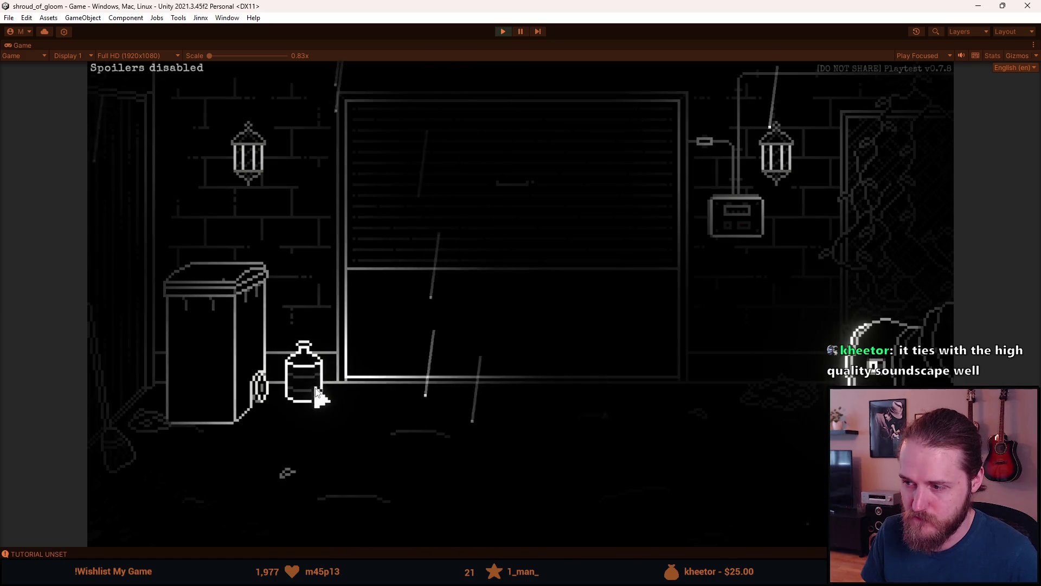
- Enter the garage, inspect the locked chest, back out, and pause the game with Esc
{"action": "left_click", "coordinate": [579, 333]}
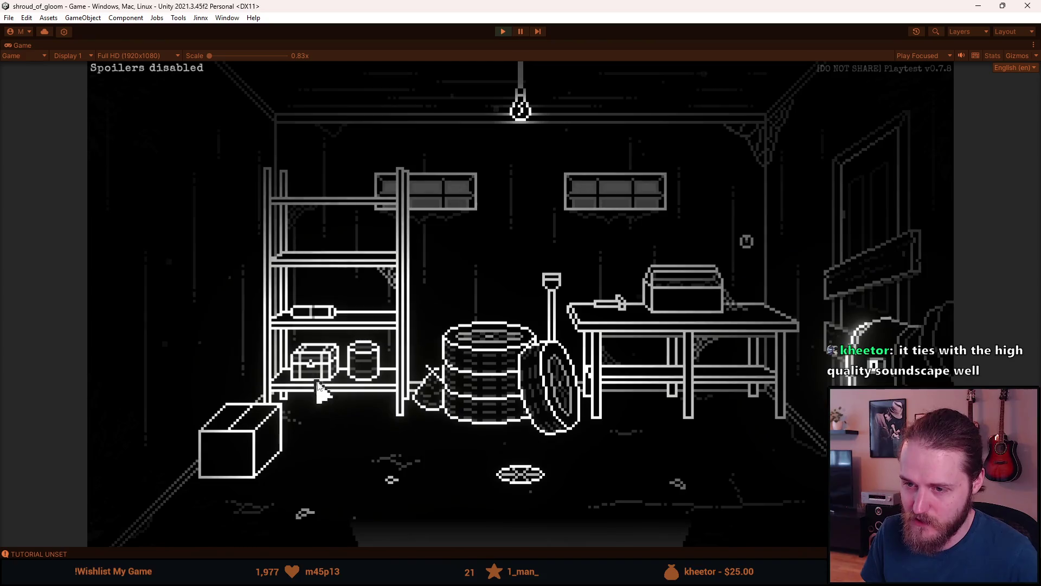
{"action": "left_click", "coordinate": [319, 386]}
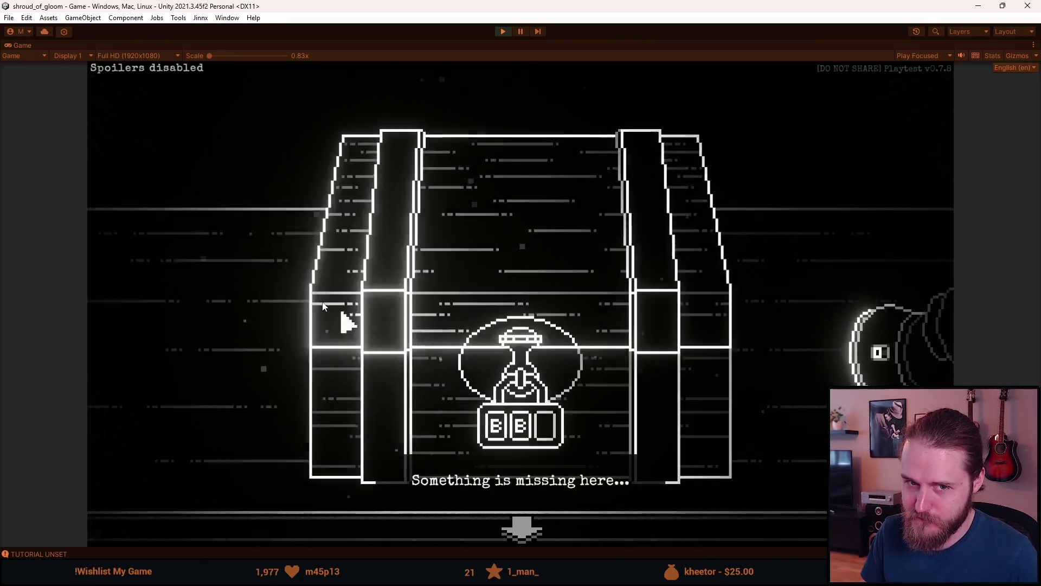
{"action": "left_click", "coordinate": [179, 203]}
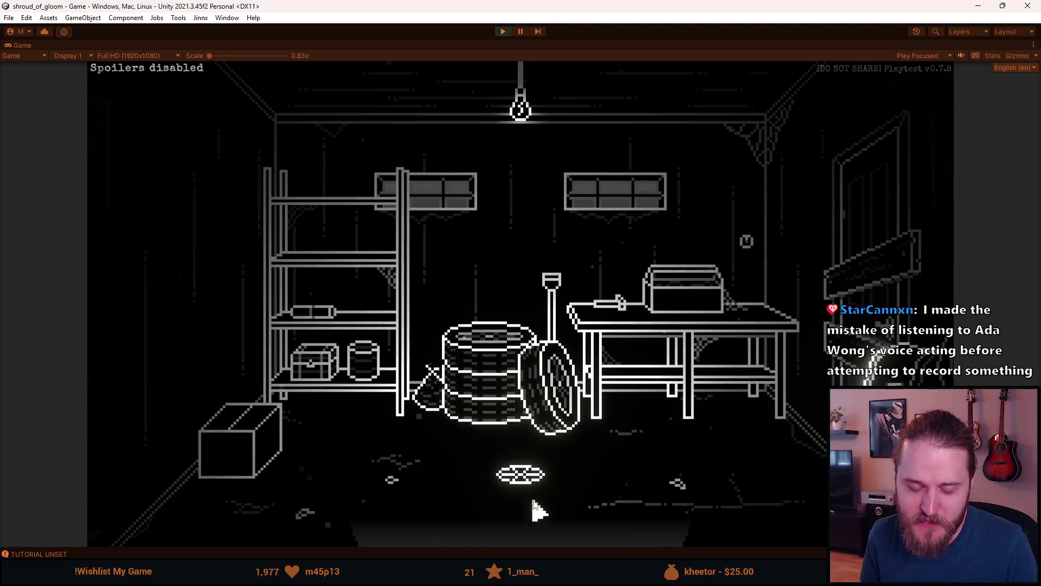
{"action": "key", "text": "Escape"}
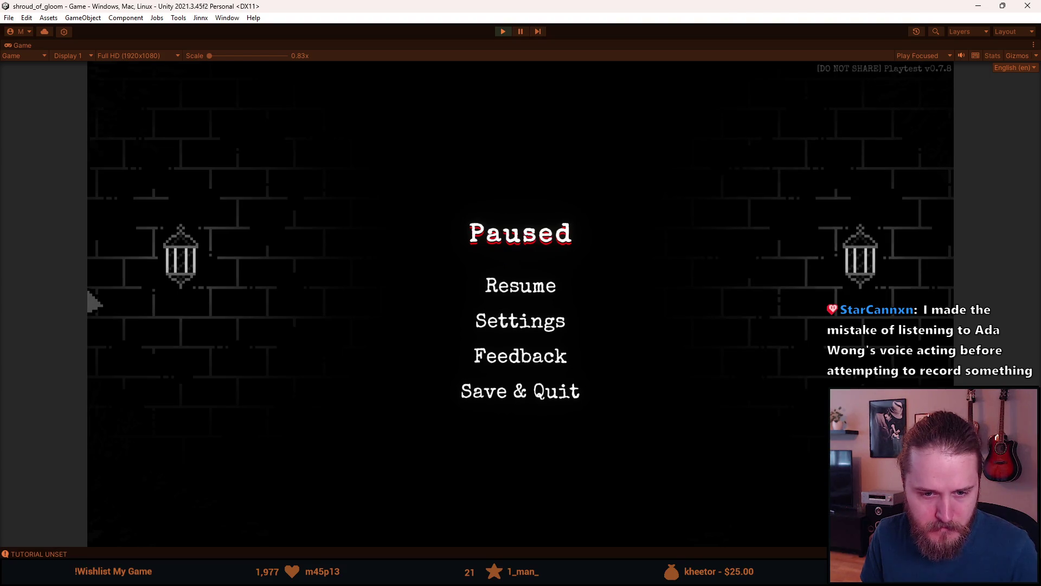
- Resume the game, walk right to the manor's front doors, and click the object beside the steps
{"action": "left_click", "coordinate": [520, 291]}
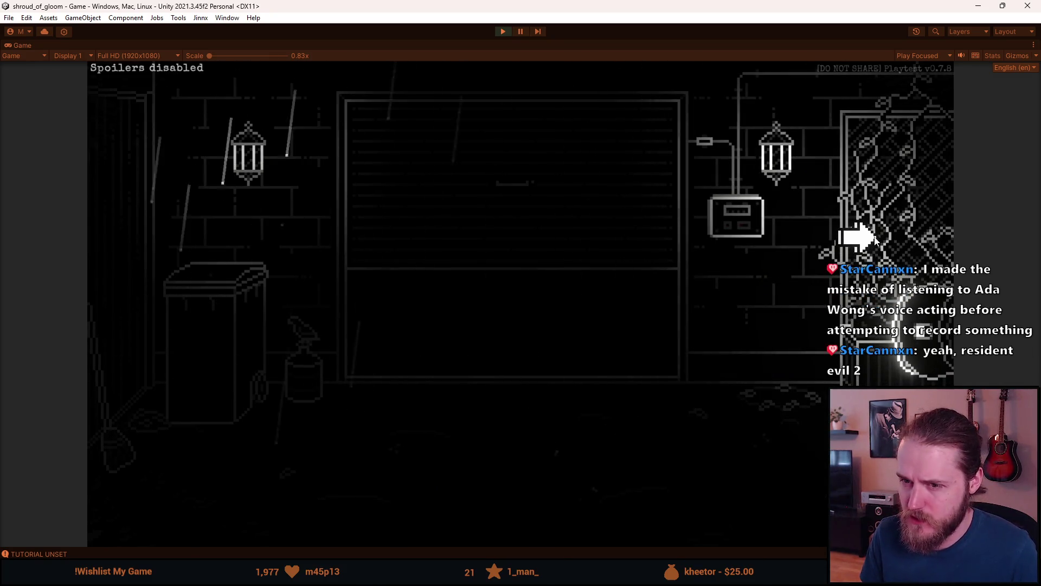
{"action": "left_click", "coordinate": [874, 239]}
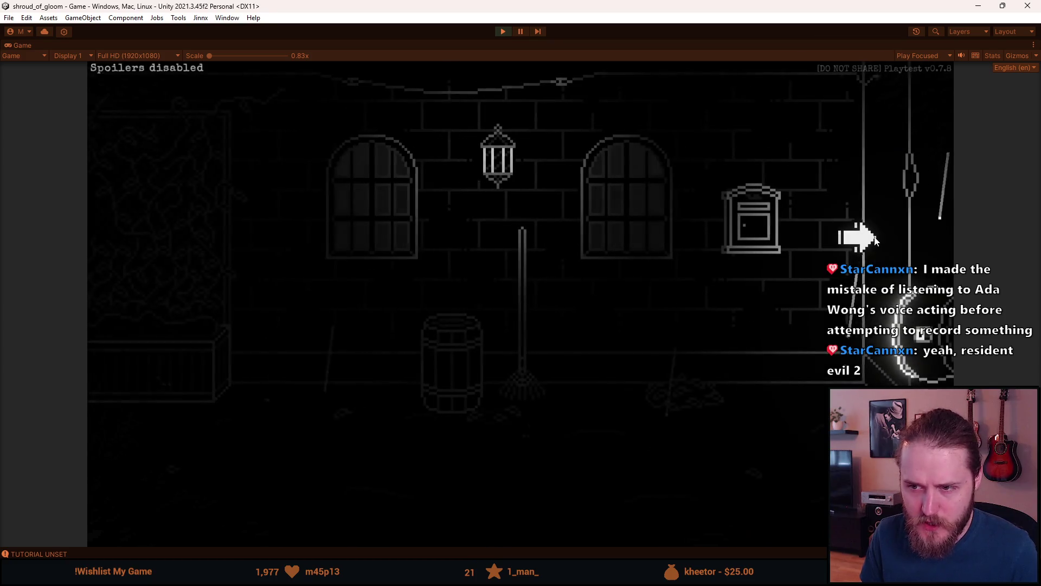
{"action": "left_click", "coordinate": [874, 238]}
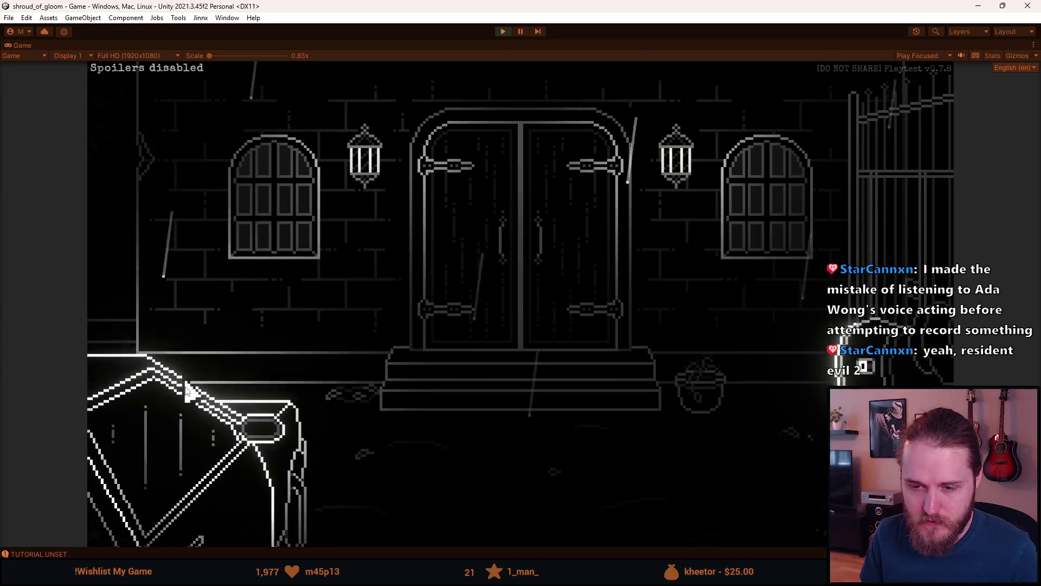
{"action": "left_click", "coordinate": [164, 443]}
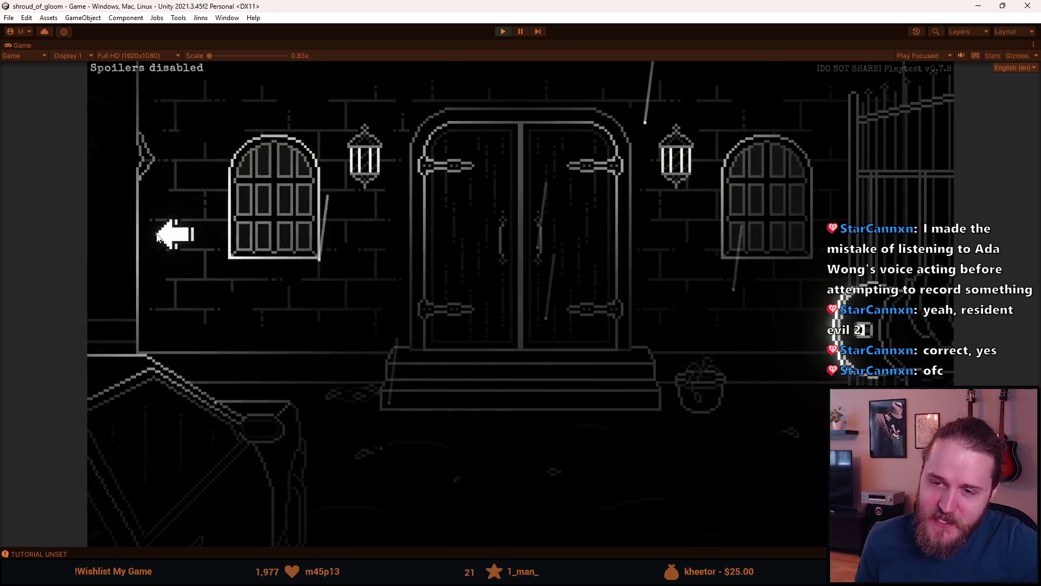
- Walk left to the garage front, then back right to the mailbox wall
{"action": "left_click", "coordinate": [143, 250]}
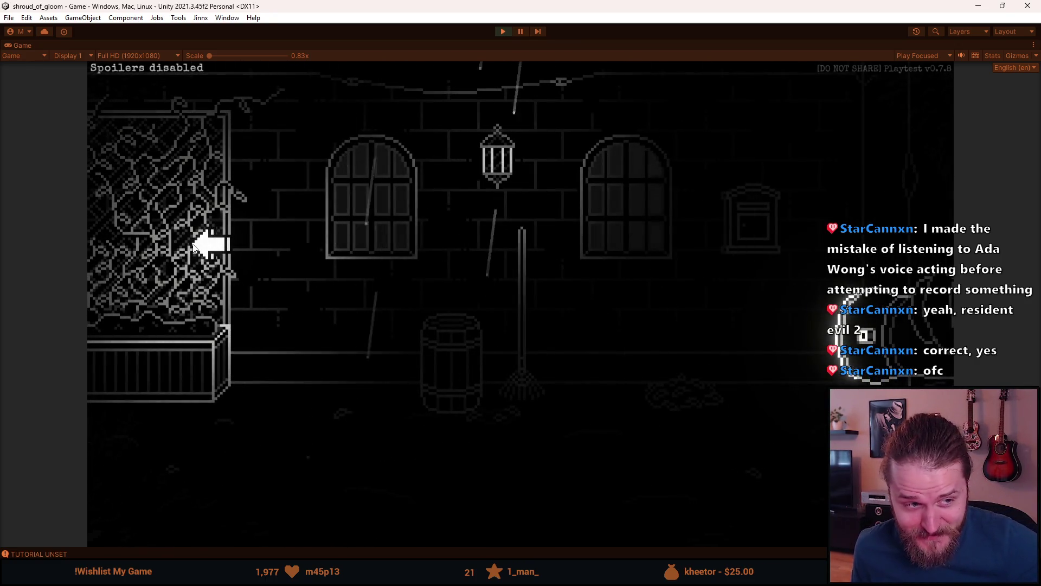
{"action": "left_click", "coordinate": [165, 282]}
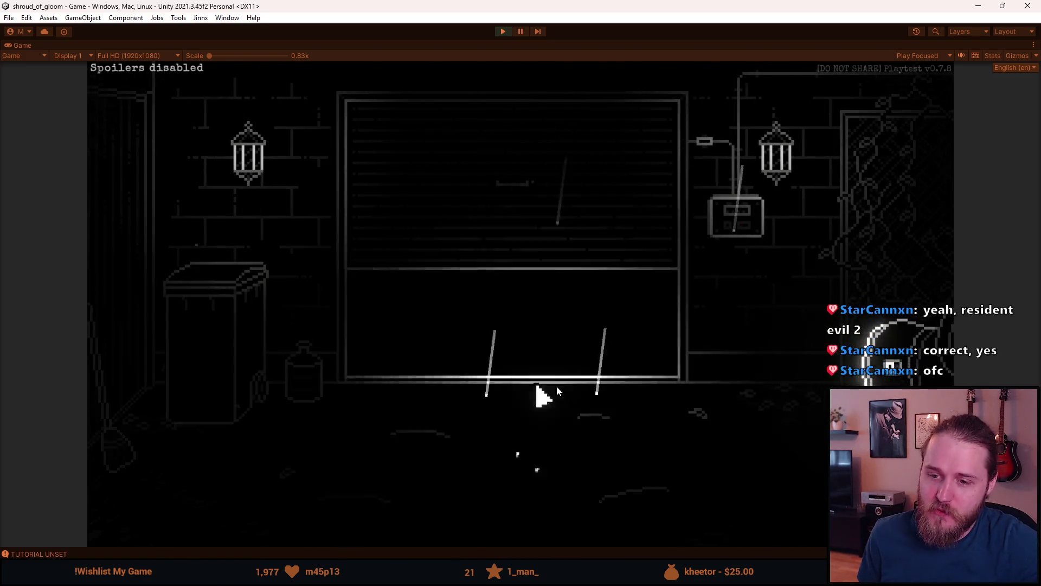
{"action": "left_click", "coordinate": [904, 223]}
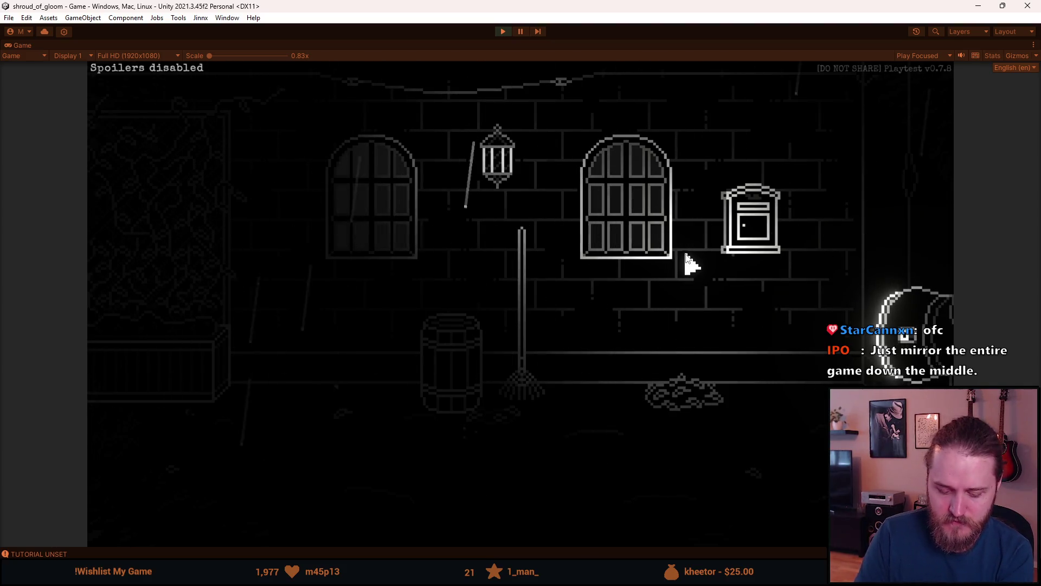
{"action": "key", "text": "Escape"}
{"action": "left_click", "coordinate": [543, 325]}
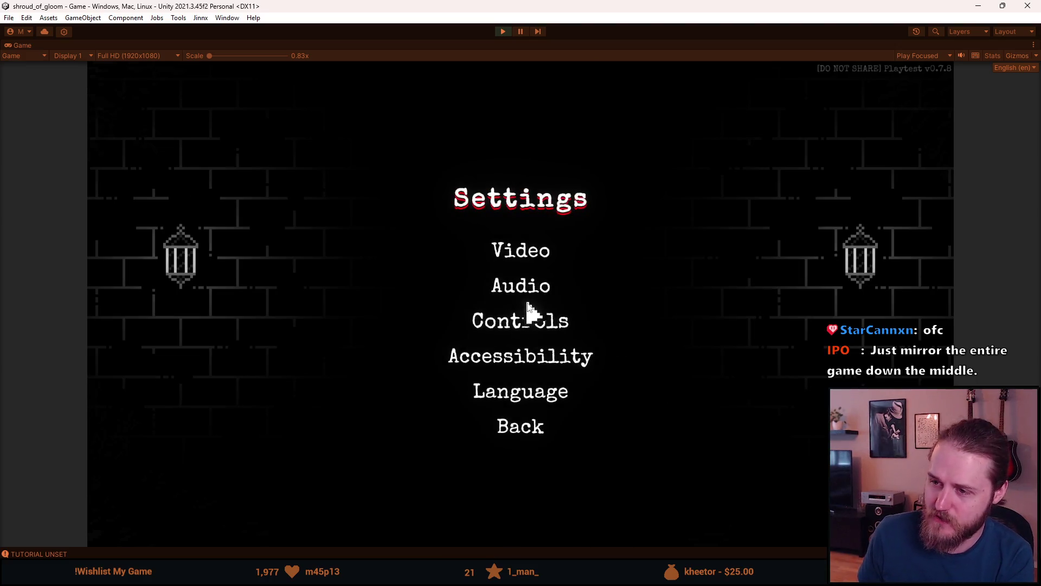
{"action": "left_click", "coordinate": [512, 325]}
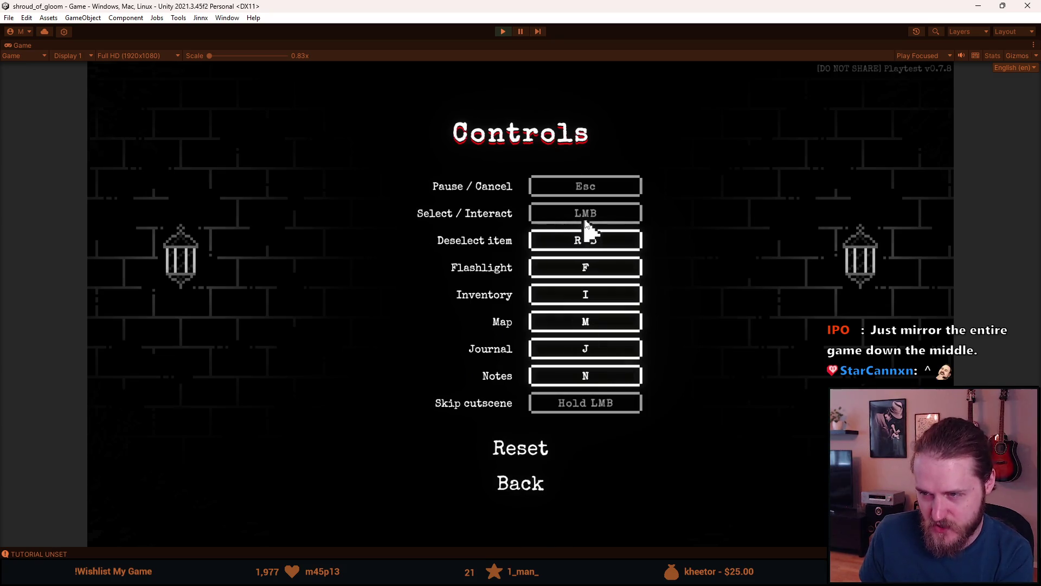
{"action": "left_click", "coordinate": [504, 485]}
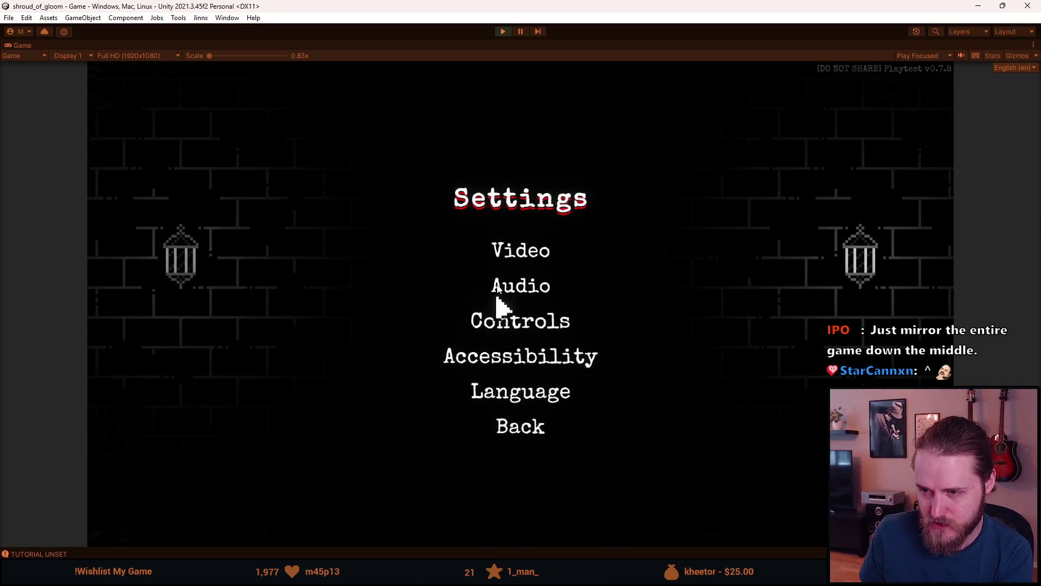
{"action": "left_click", "coordinate": [492, 253]}
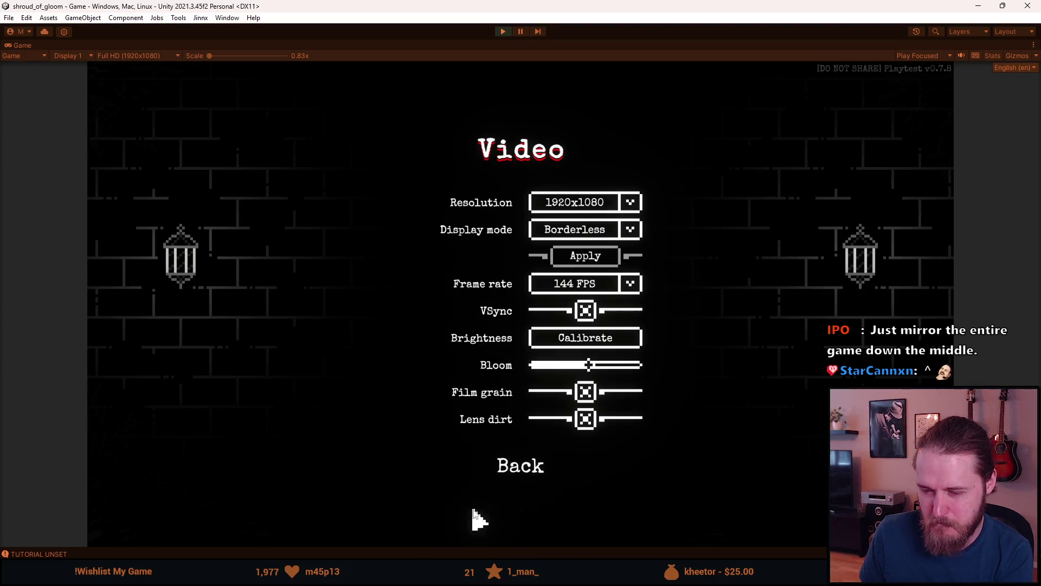
{"action": "left_click", "coordinate": [527, 470]}
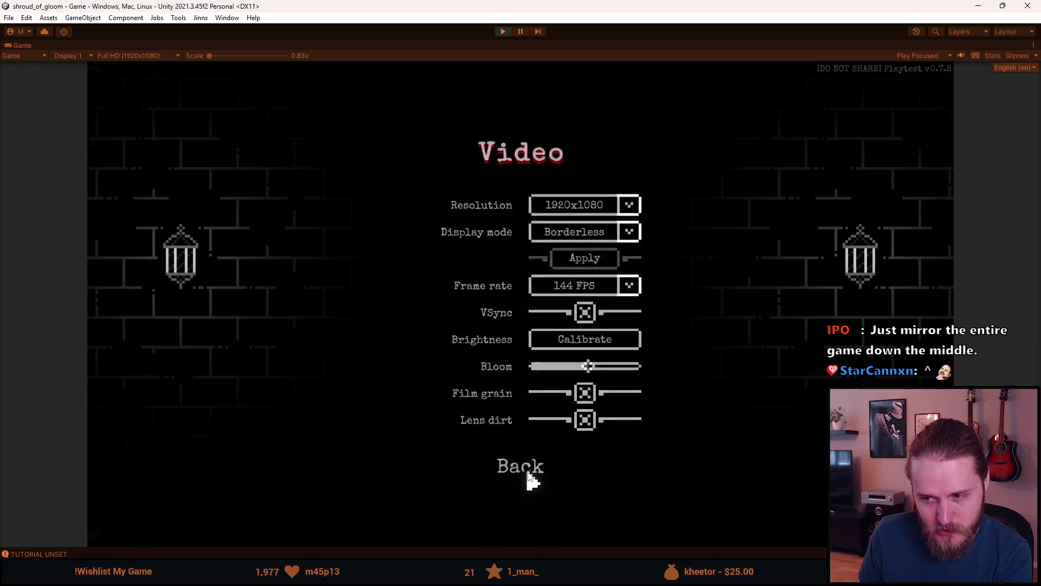
{"action": "left_click", "coordinate": [523, 433]}
{"action": "left_click", "coordinate": [540, 297]}
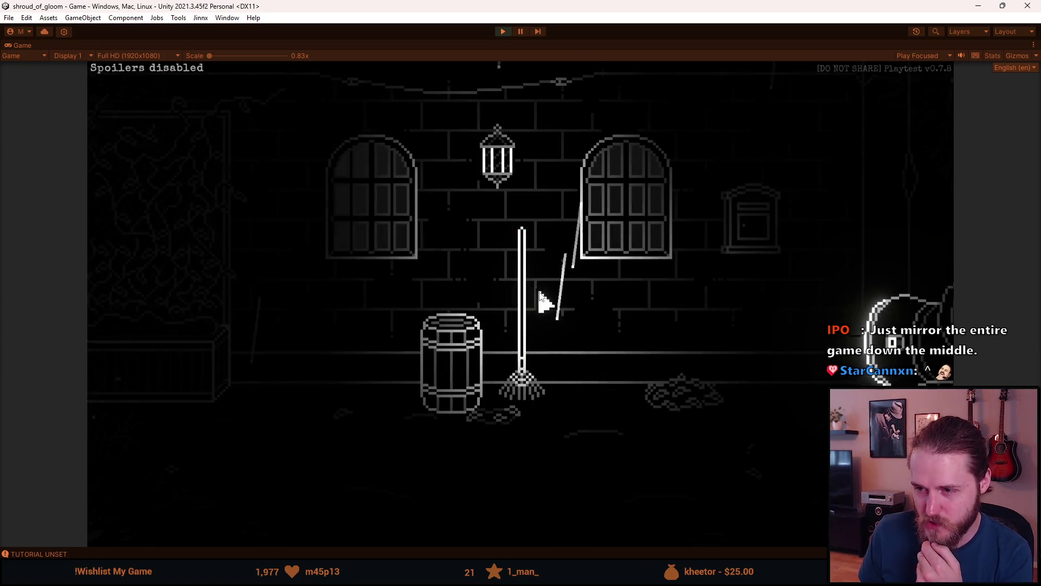
- Go right to the front doors, try leaving the grounds, then walk left two scenes toward the garage
{"action": "left_click", "coordinate": [871, 270]}
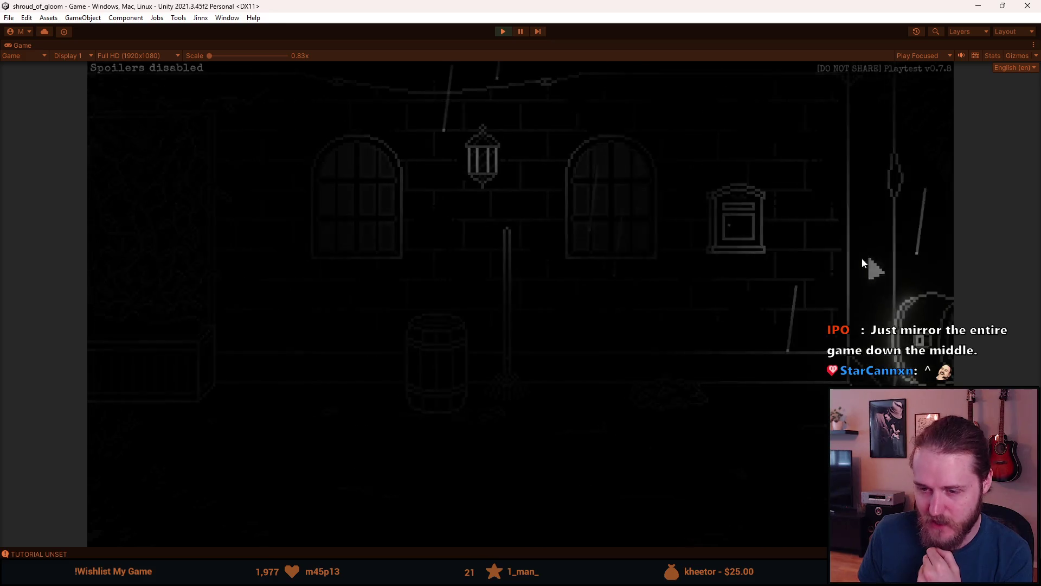
{"action": "left_click", "coordinate": [446, 515]}
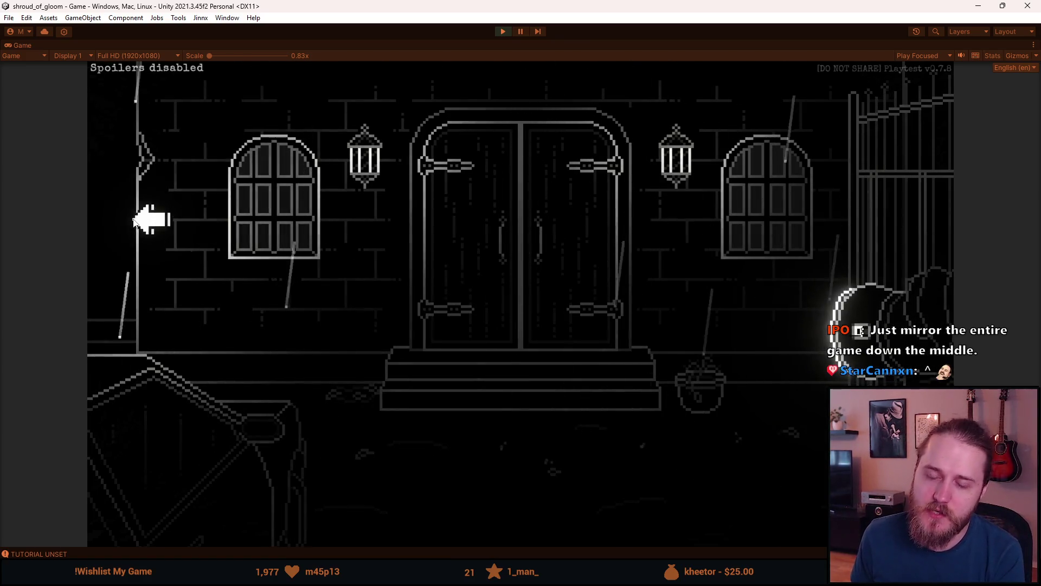
{"action": "left_click", "coordinate": [140, 222]}
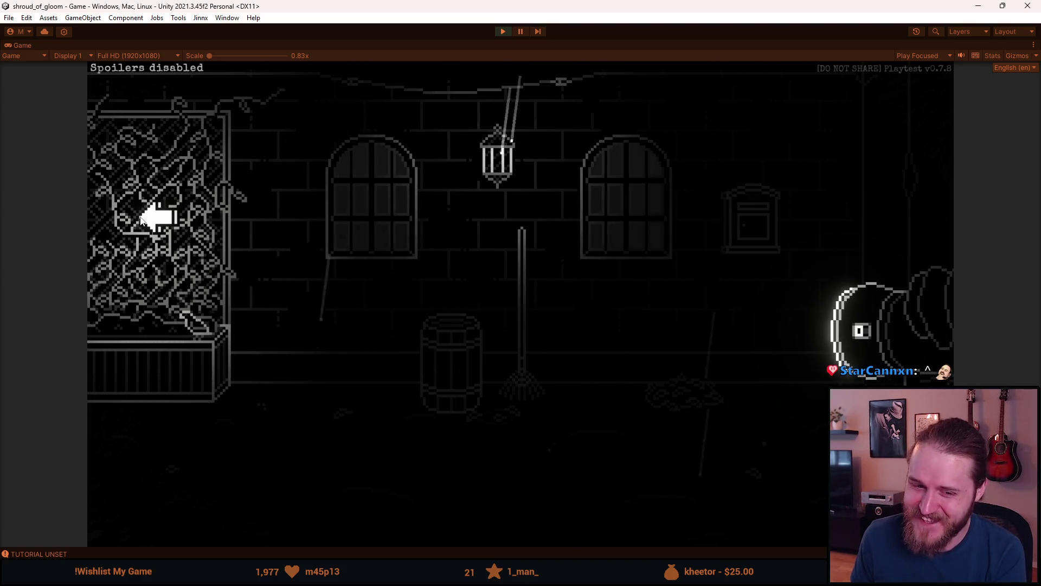
{"action": "left_click", "coordinate": [140, 217]}
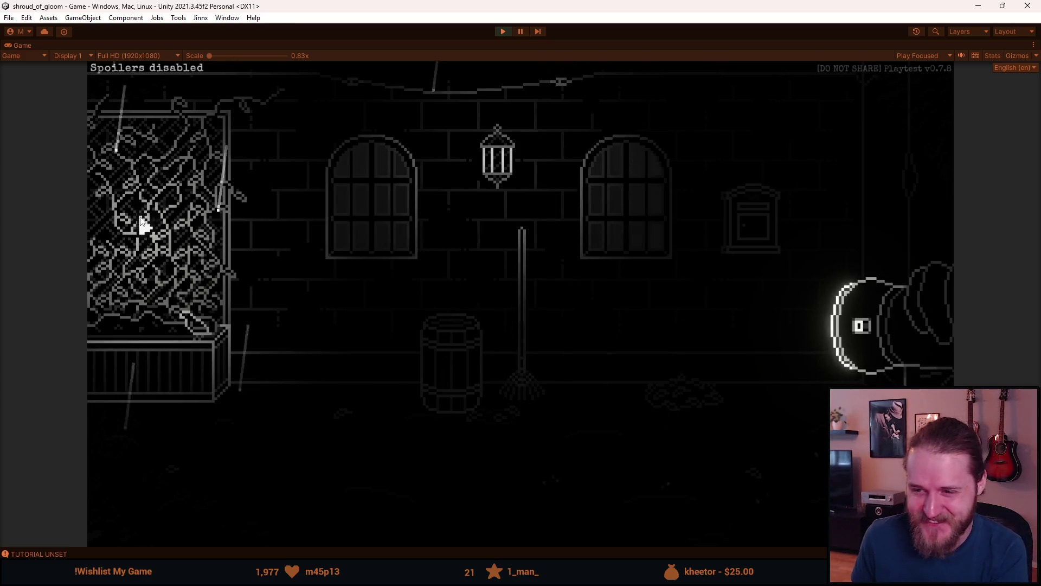